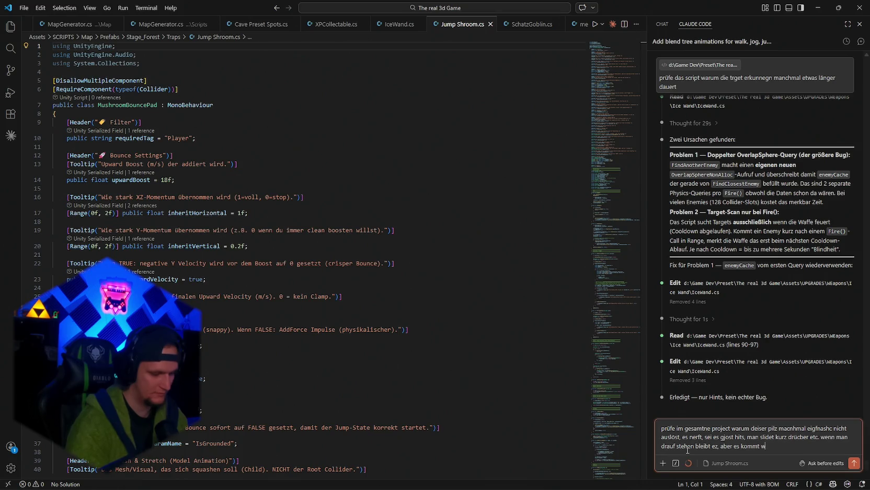
Send Claude Code the question about the jump mushroom sometimes failing to trigger, then minimize VS Code
{"action": "type", "text": "uslöse delay nach kont"}
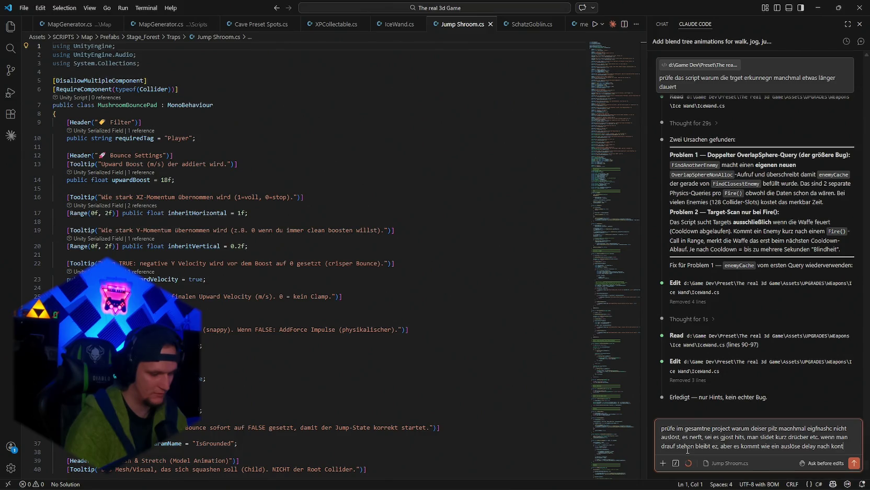
{"action": "type", "text": "akt oder so"}
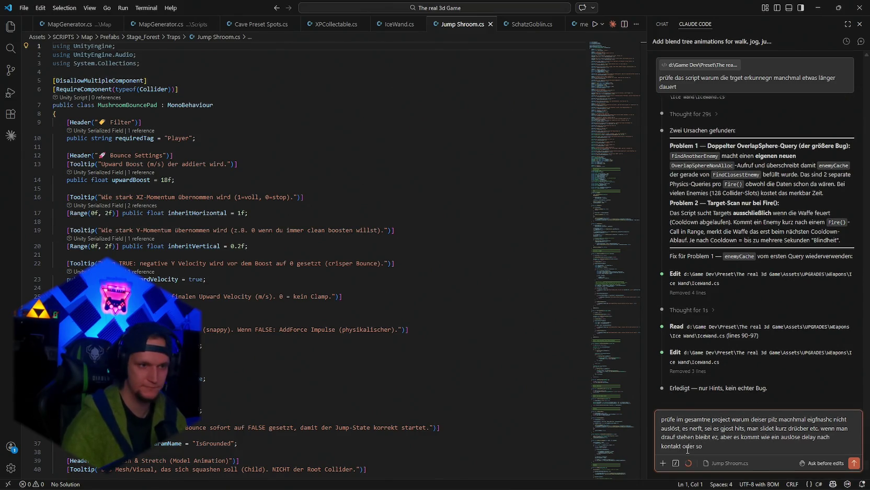
{"action": "key", "text": "Return"}
{"action": "left_click", "coordinate": [818, 7]}
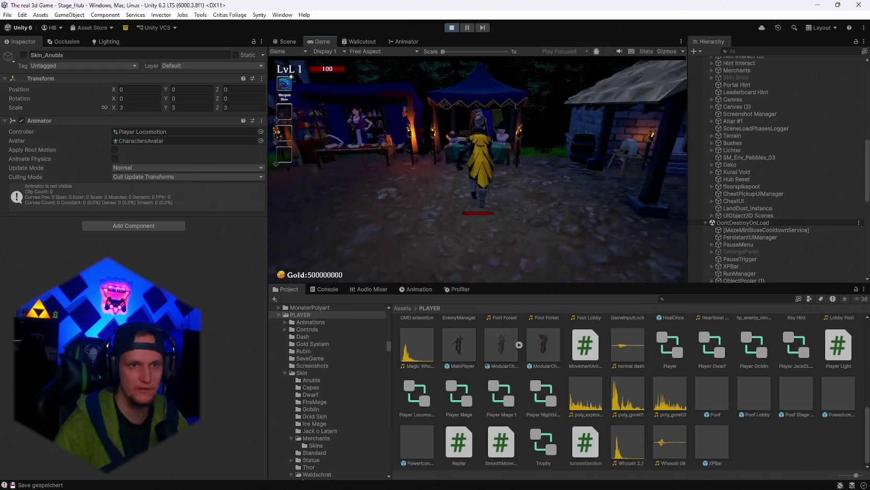
Equip the Dwarf skin at the merchant's skin shop
{"action": "key", "text": "e"}
{"action": "scroll", "coordinate": [601, 234], "scroll_direction": "down", "scroll_amount": 2}
{"action": "left_click", "coordinate": [575, 216]}
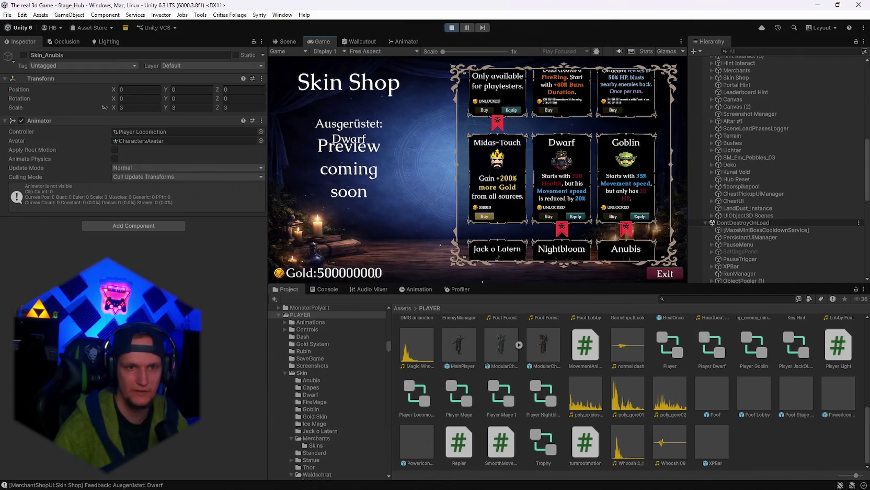
{"action": "key", "text": "Escape"}
Run and jump along the forest path and village to check the jump and landing dust effects
{"action": "key", "text": "w"}
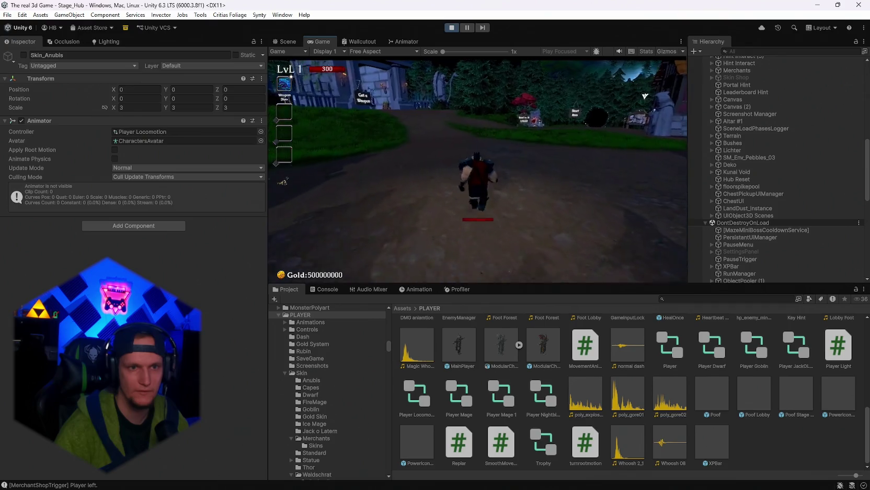
{"action": "key", "text": "space"}
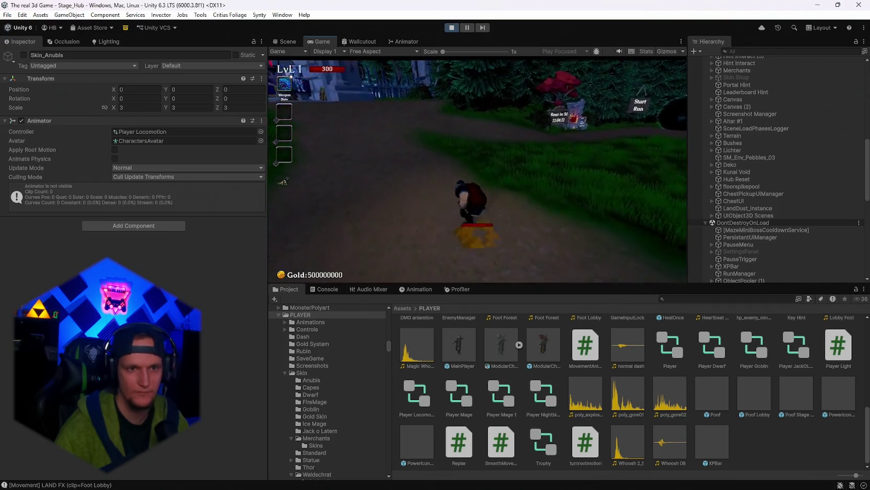
{"action": "key", "text": "w"}
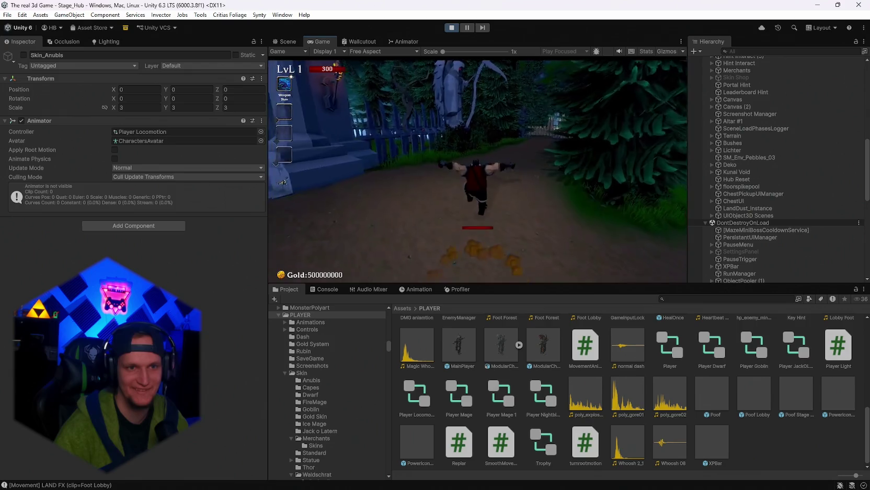
{"action": "key", "text": "space"}
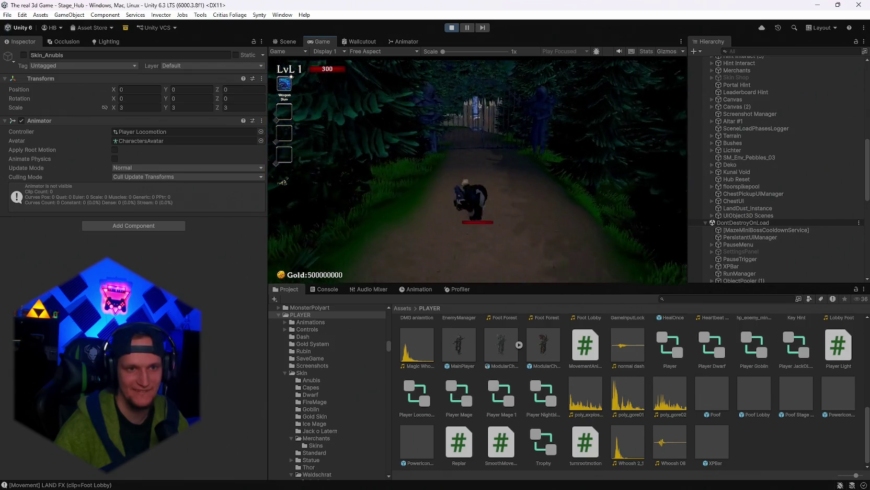
{"action": "key", "text": "space"}
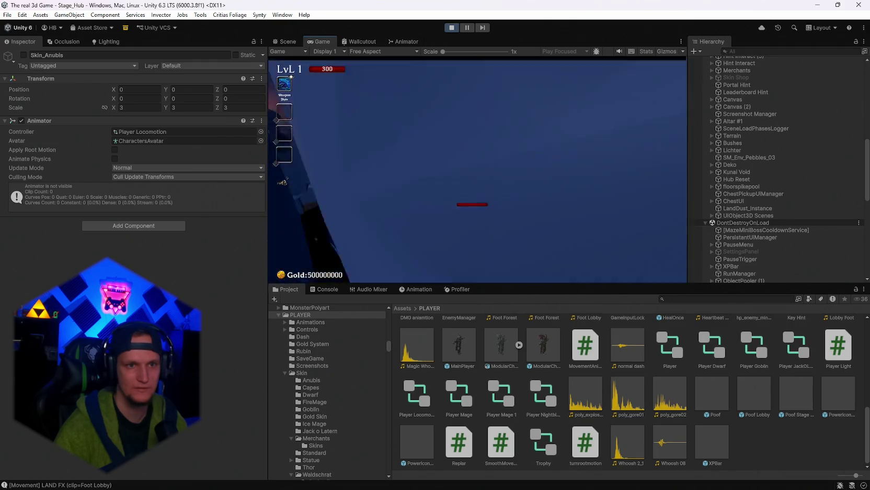
{"action": "key", "text": "space"}
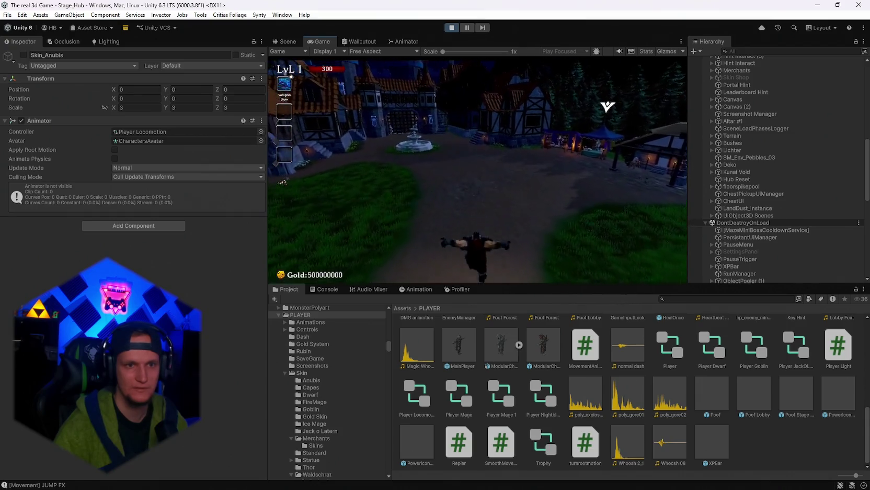
{"action": "key", "text": "w"}
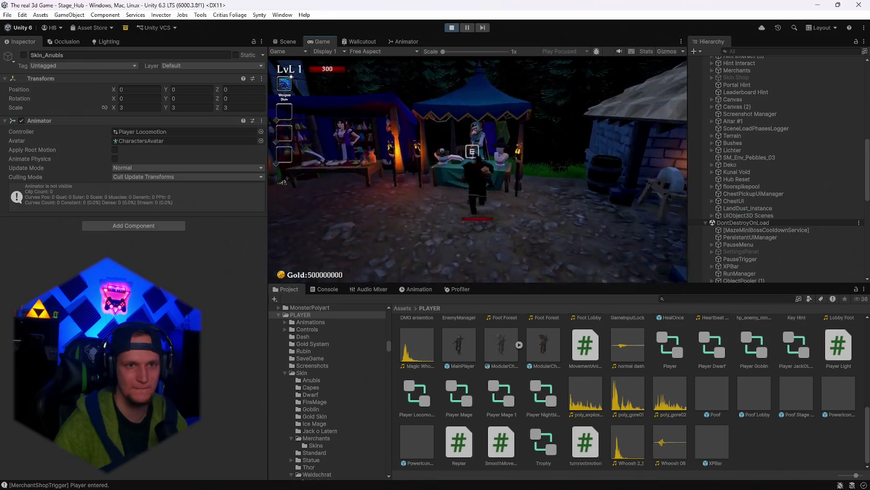
Revisit the merchant's shop, walk away, then pause and exit play mode
{"action": "key", "text": "e"}
{"action": "key", "text": "Escape"}
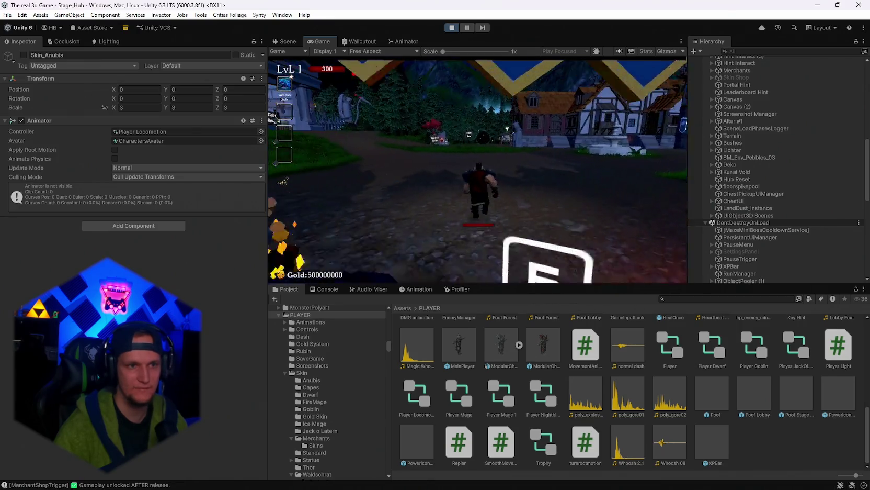
{"action": "key", "text": "w"}
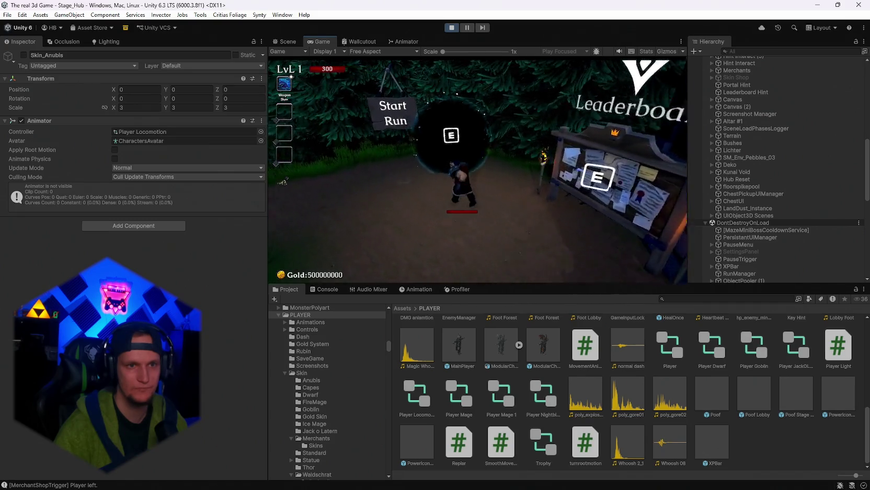
{"action": "key", "text": "Escape"}
{"action": "left_click", "coordinate": [451, 28]}
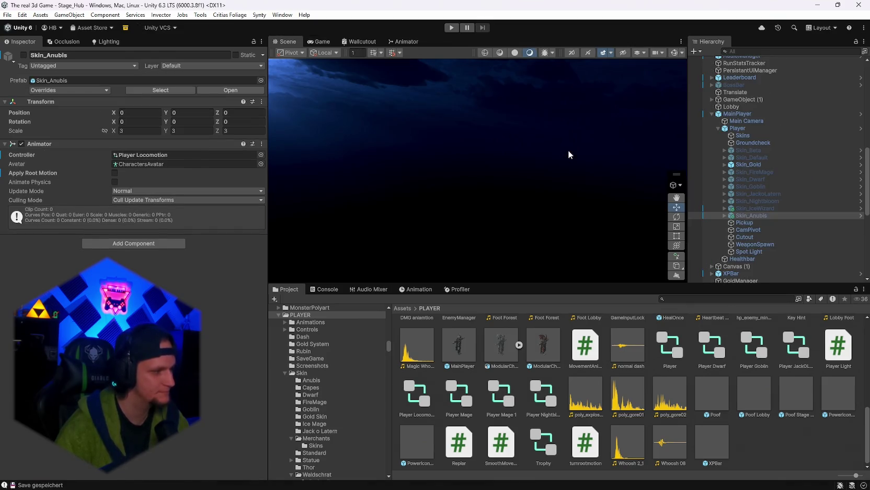
Frame Skin_Gold and compare animator settings across Skin_Dwarf, Skin_Nightbloom, Skin_Default, Skin_Beta and the other skins
{"action": "left_click", "coordinate": [746, 165]}
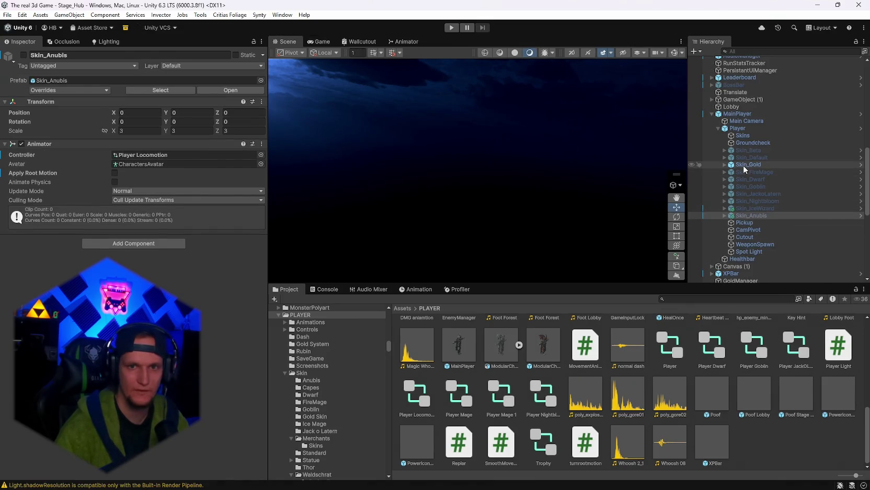
{"action": "key", "text": "f"}
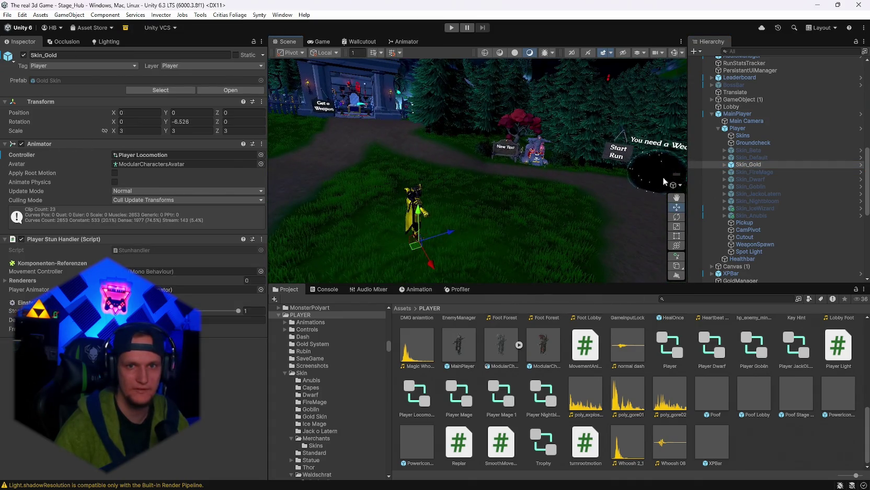
{"action": "left_click", "coordinate": [759, 187]}
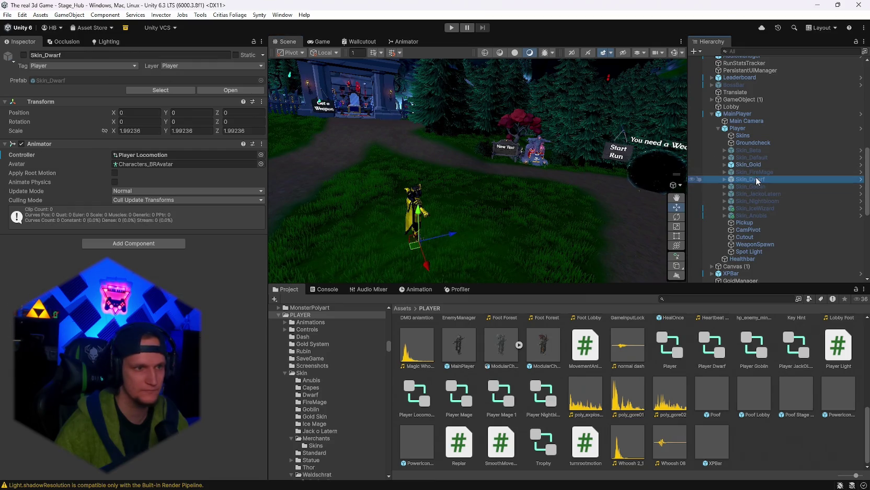
{"action": "left_click", "coordinate": [759, 193]}
{"action": "left_click", "coordinate": [762, 201]}
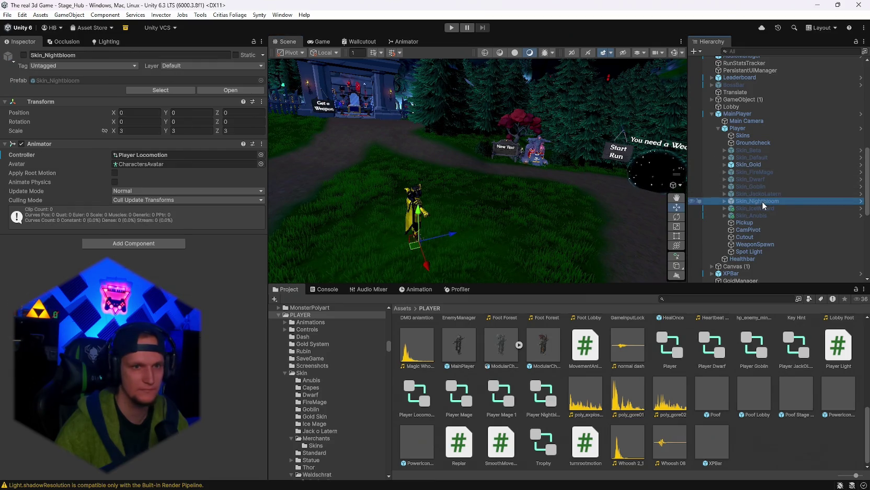
{"action": "left_click", "coordinate": [759, 207]}
{"action": "left_click", "coordinate": [757, 194]}
{"action": "left_click", "coordinate": [754, 179]}
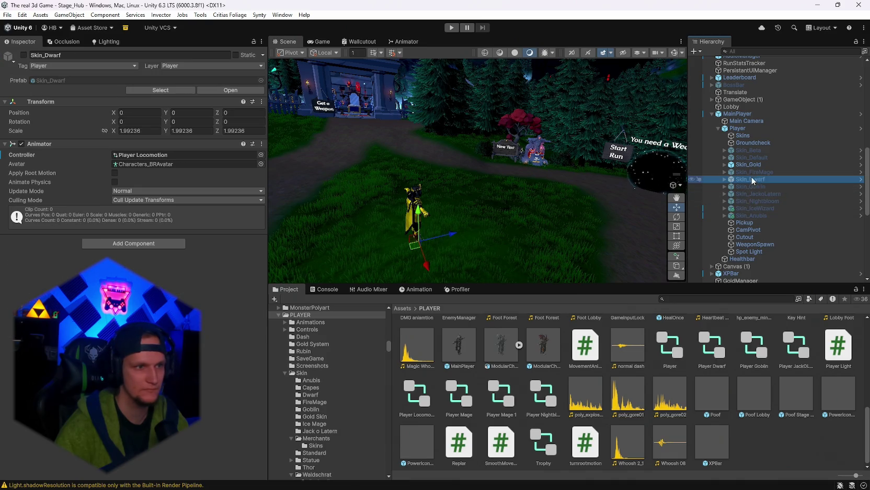
{"action": "left_click", "coordinate": [753, 172]}
{"action": "left_click", "coordinate": [749, 158]}
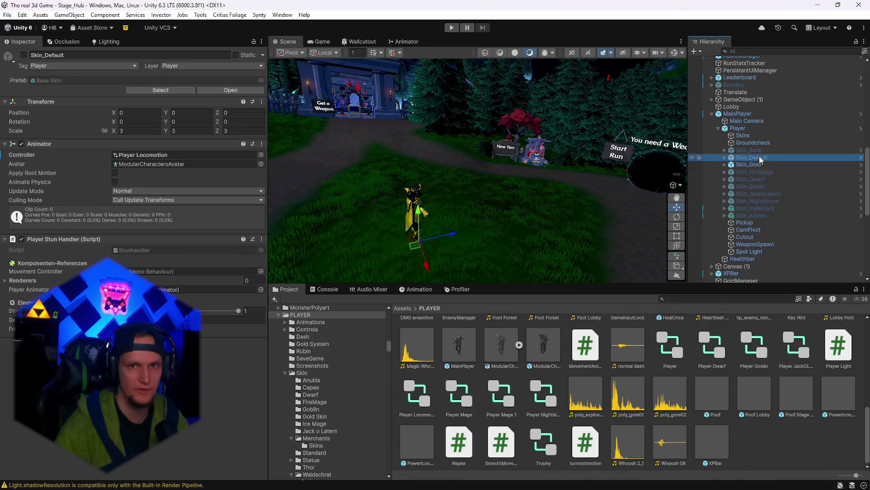
{"action": "left_click", "coordinate": [751, 151]}
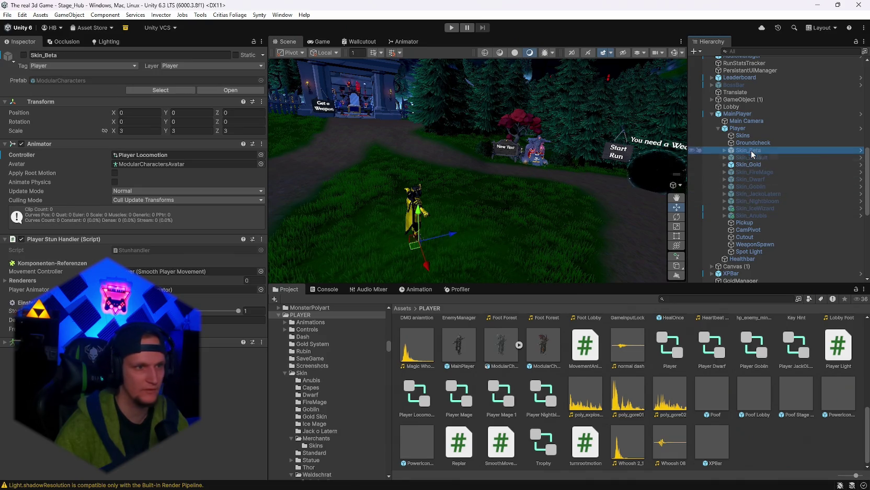
{"action": "left_click", "coordinate": [752, 208]}
Disable Apply Root Motion on Skin_Goblin's Animator and start play mode
{"action": "left_click", "coordinate": [753, 187]}
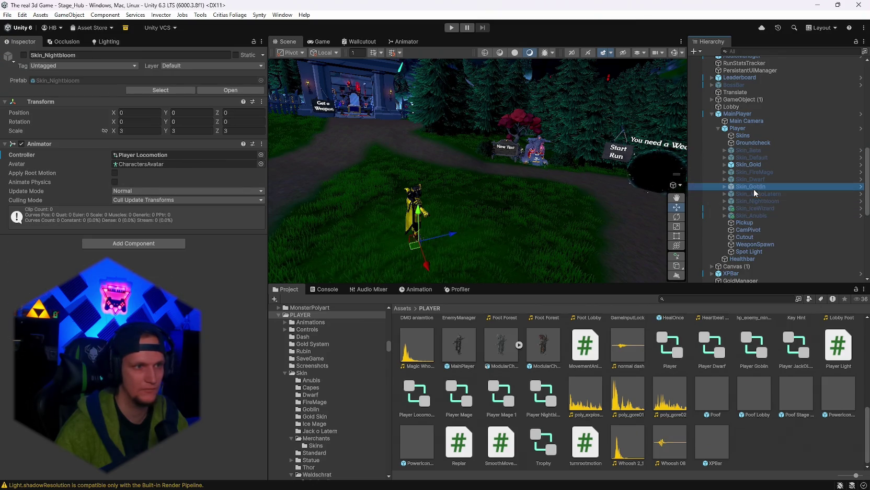
{"action": "left_click", "coordinate": [114, 173]}
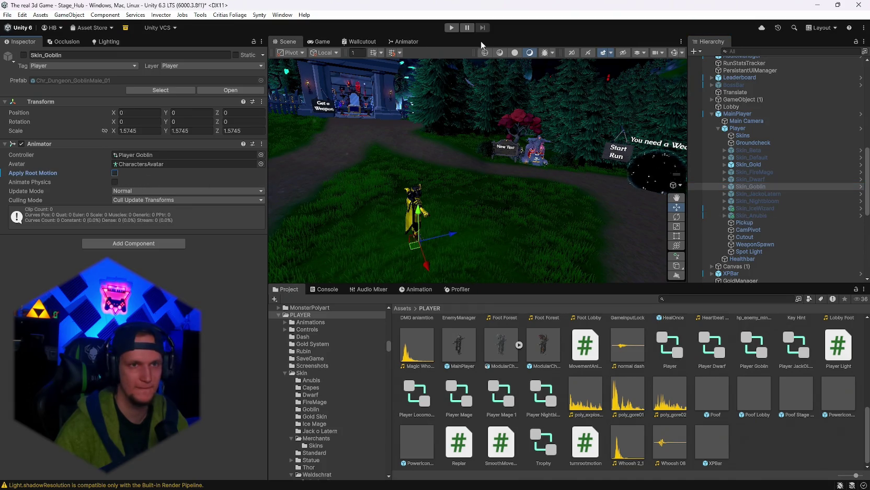
{"action": "left_click", "coordinate": [451, 27]}
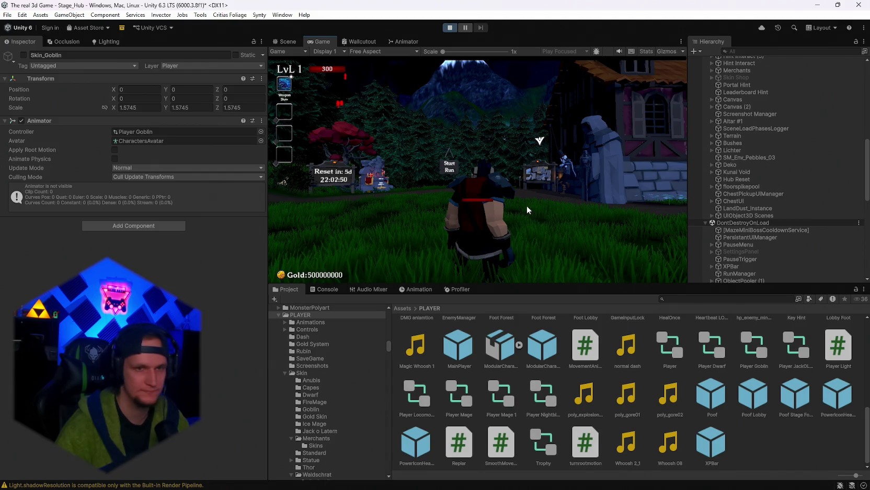
Run and jump to the merchant and equip the Goblin skin
{"action": "left_click", "coordinate": [527, 197]}
{"action": "key", "text": "w"}
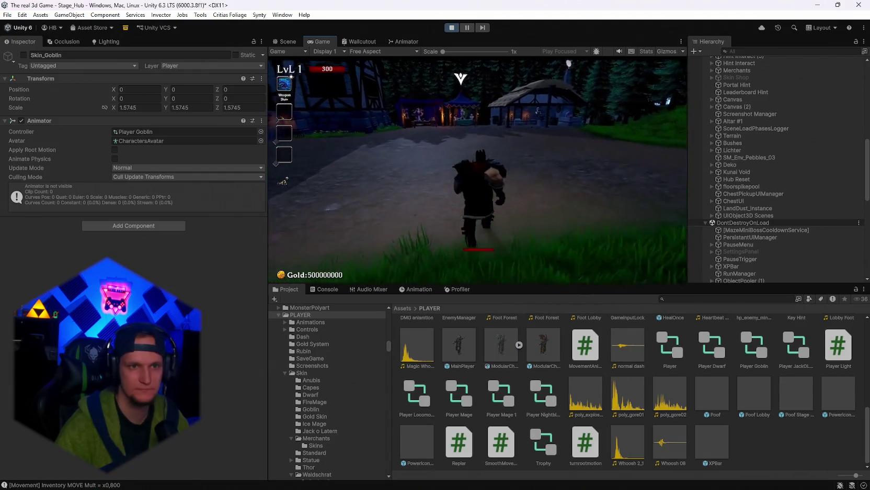
{"action": "key", "text": "space"}
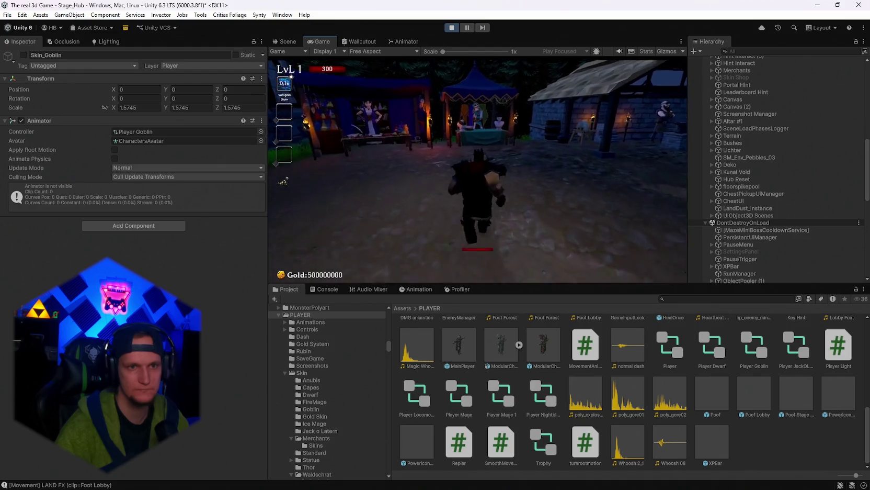
{"action": "key", "text": "e"}
{"action": "scroll", "coordinate": [639, 191], "scroll_direction": "down", "scroll_amount": 3}
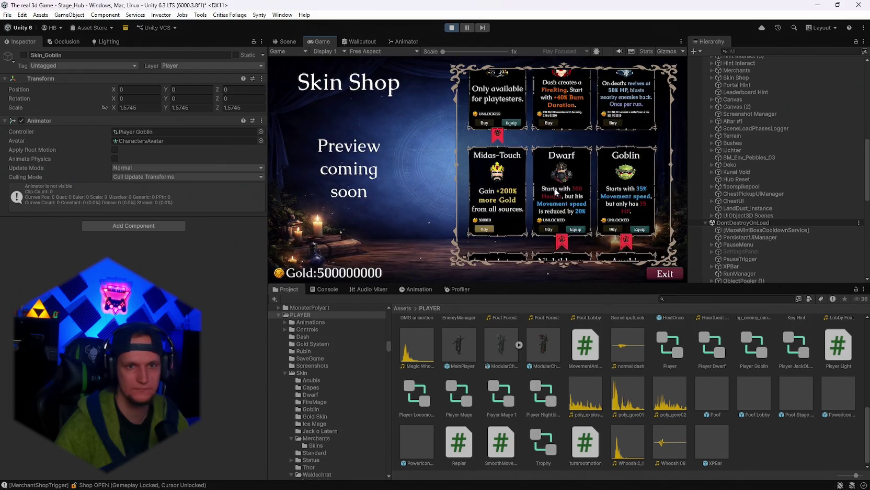
{"action": "left_click", "coordinate": [639, 190]}
{"action": "key", "text": "Escape"}
Run the goblin into the altar room, back through the courtyard to the merchant stall, then stop playing
{"action": "key", "text": "w"}
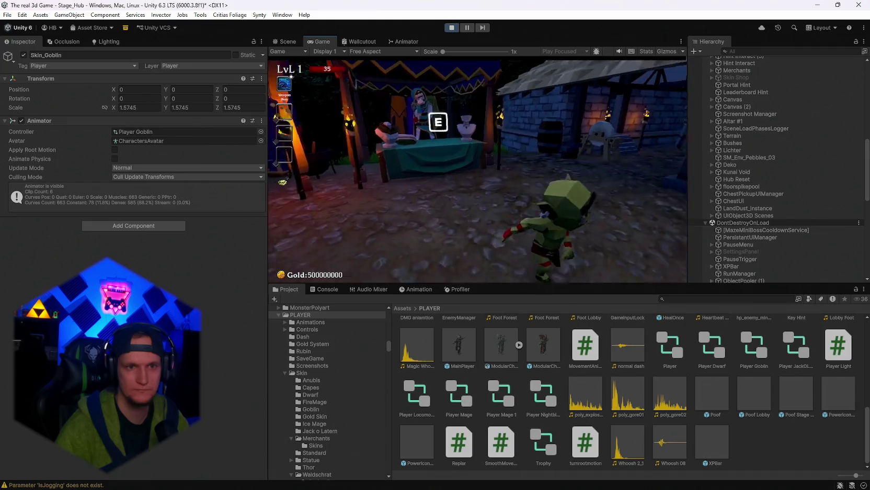
{"action": "key", "text": "w"}
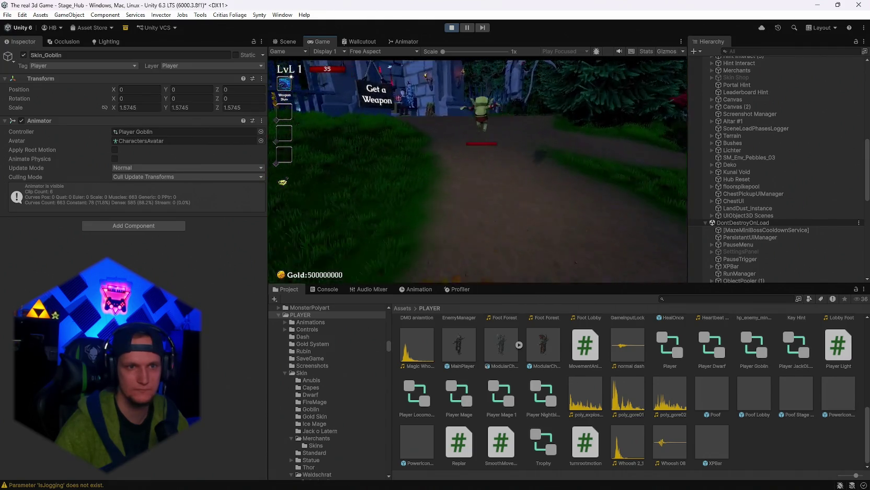
{"action": "key", "text": "w"}
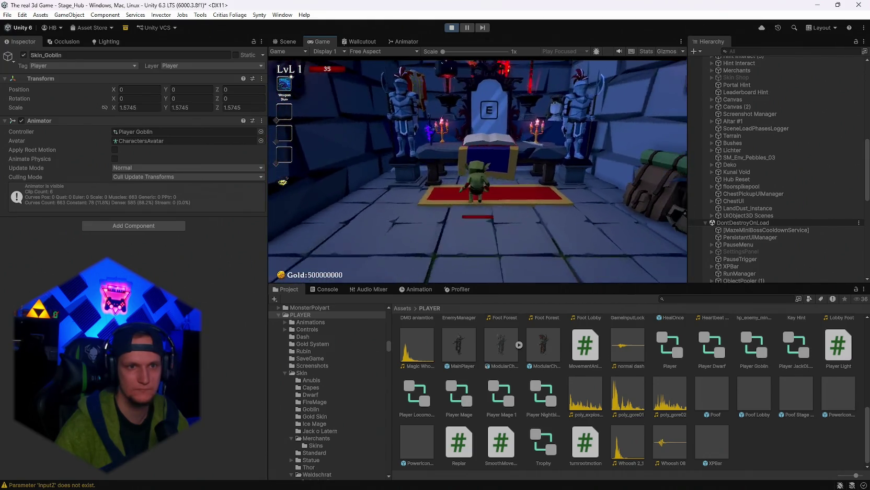
{"action": "key", "text": "s"}
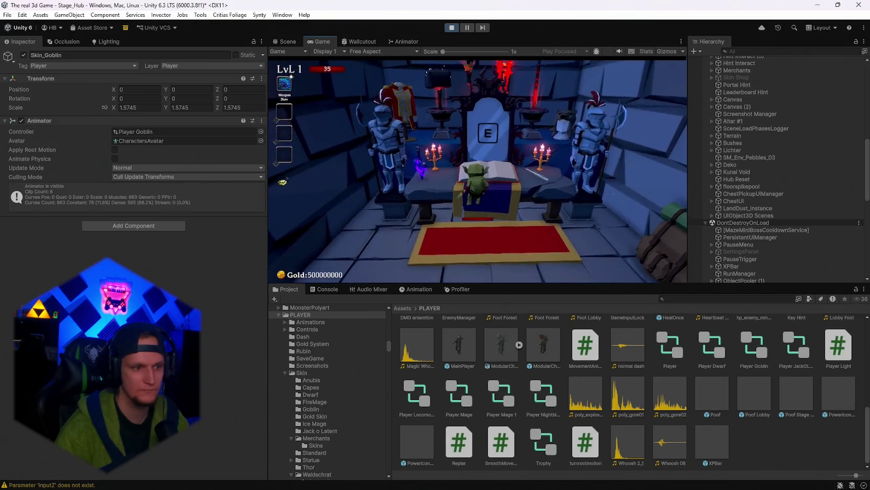
{"action": "key", "text": "s"}
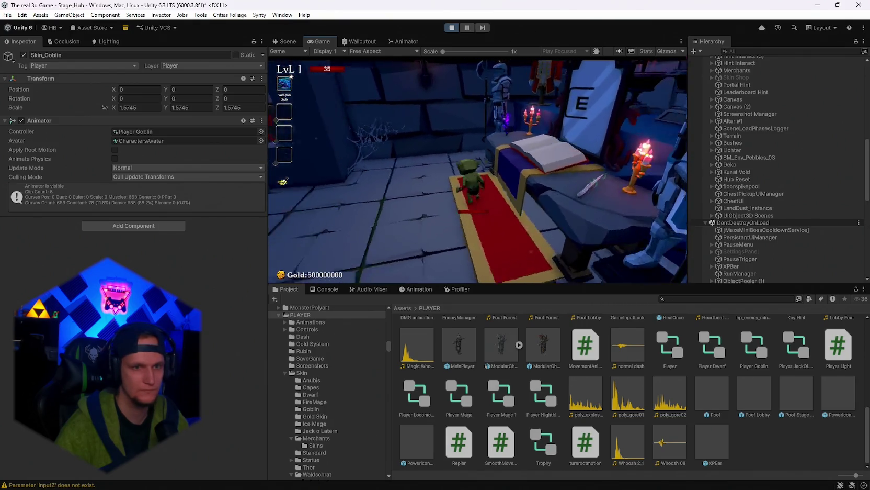
{"action": "key", "text": "s"}
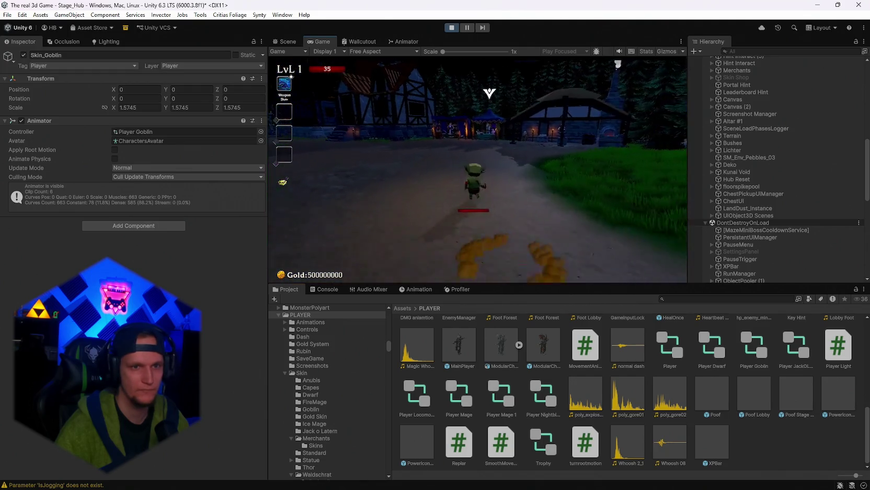
{"action": "key", "text": "w"}
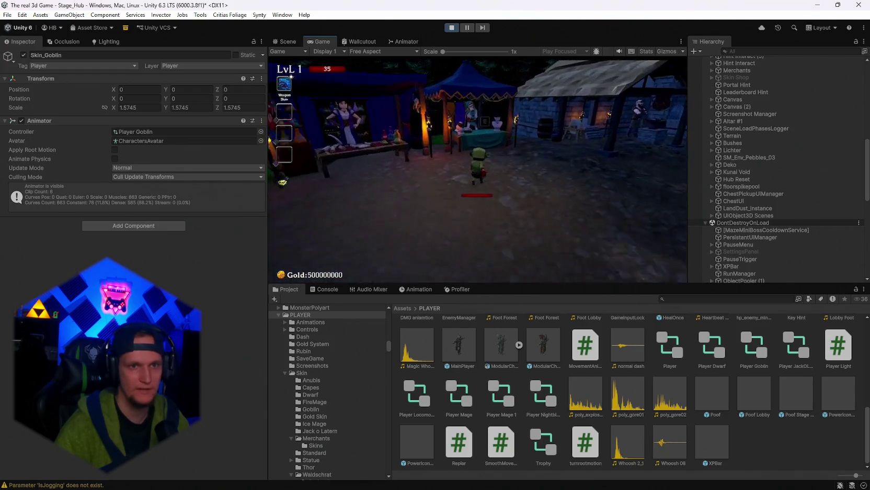
{"action": "key", "text": "e"}
{"action": "key", "text": "ctrl+p"}
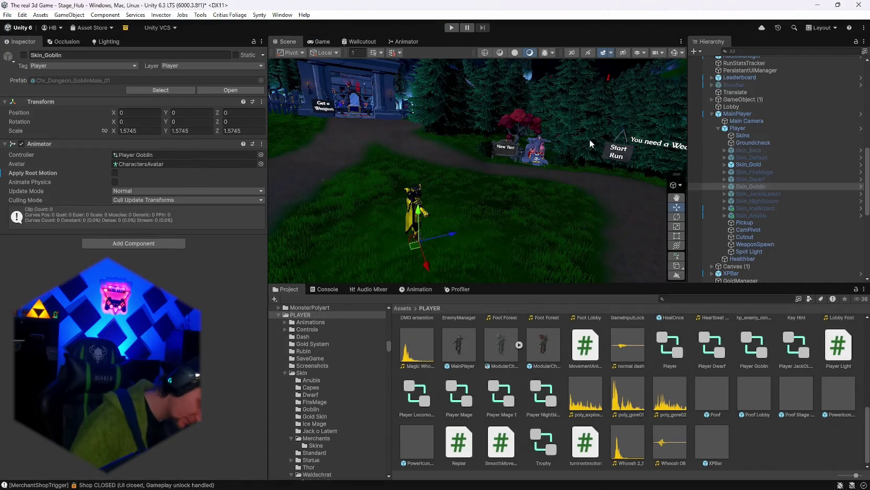
Select FX_Portal_Sphere_01 and check Portal Interactable's Interact Action
{"action": "mouse_move", "coordinate": [660, 148]}
{"action": "left_mouse_down"}
{"action": "mouse_move", "coordinate": [836, 171]}
{"action": "mouse_move", "coordinate": [175, 150]}
{"action": "mouse_move", "coordinate": [366, 167]}
{"action": "mouse_move", "coordinate": [476, 194]}
{"action": "left_mouse_up"}
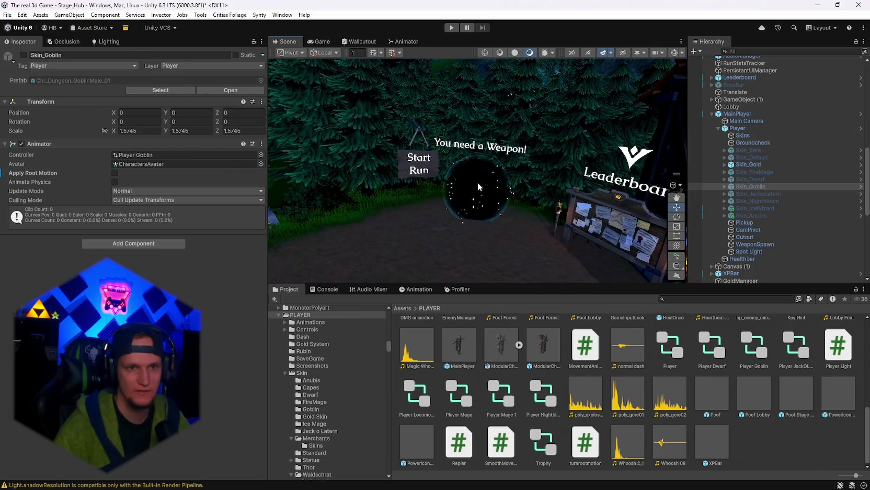
{"action": "left_click", "coordinate": [476, 194]}
{"action": "scroll", "coordinate": [178, 269], "scroll_direction": "down", "scroll_amount": 15}
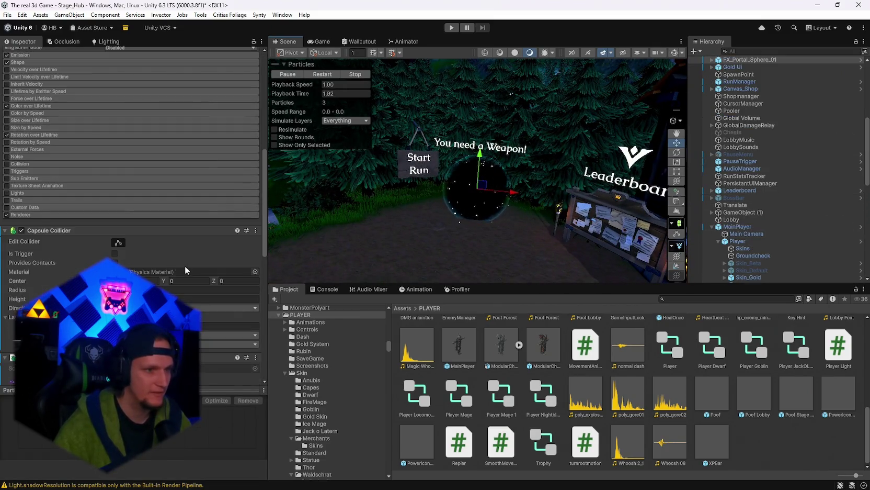
{"action": "scroll", "coordinate": [192, 288], "scroll_direction": "down", "scroll_amount": 3}
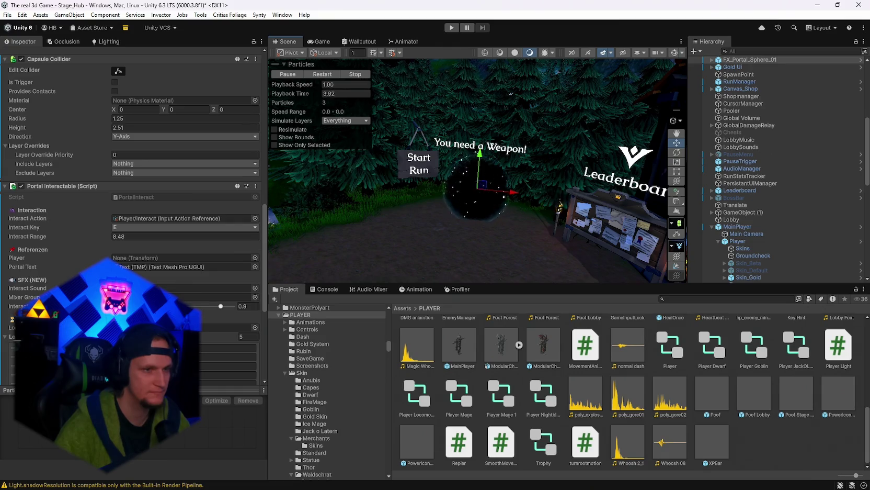
{"action": "left_click", "coordinate": [150, 217]}
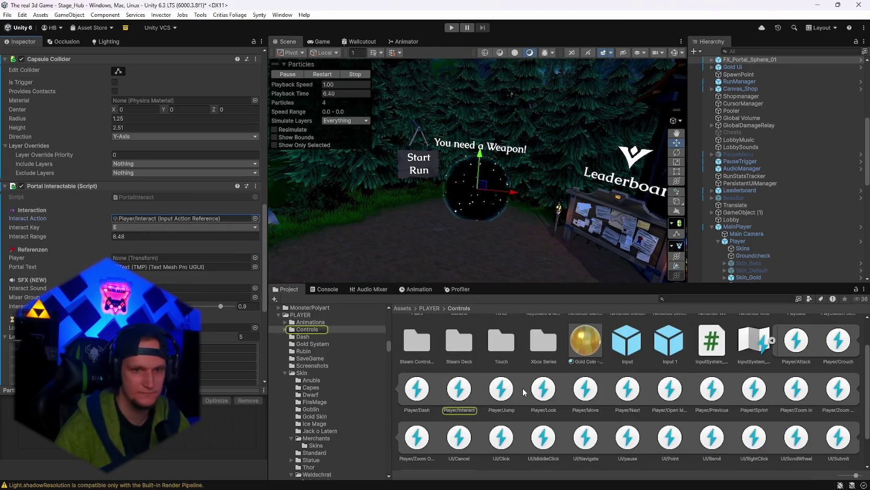
Save the scene from the File menu
{"action": "left_click", "coordinate": [7, 14]}
{"action": "left_click", "coordinate": [8, 14]}
{"action": "left_click", "coordinate": [8, 14]}
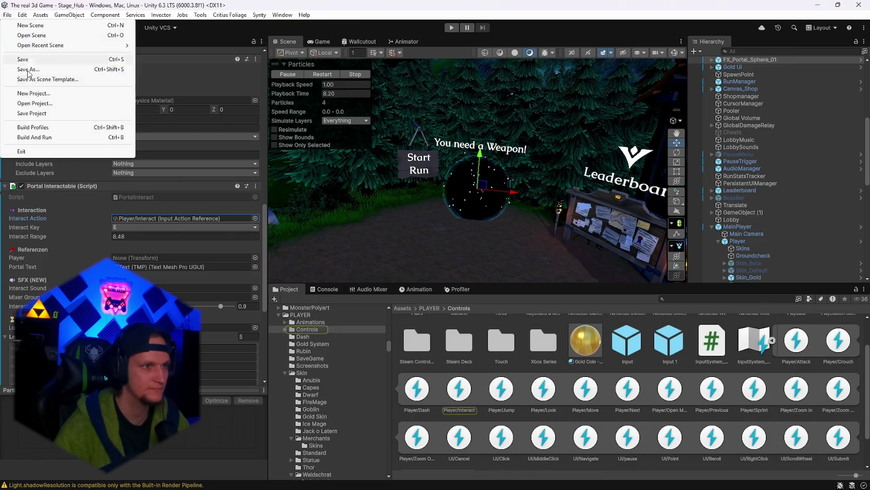
{"action": "left_click", "coordinate": [32, 113]}
Approve Claude Code's three edits to Jump Shroom.cs, then alt-tab back to Unity to recompile
{"action": "left_click", "coordinate": [596, 478]}
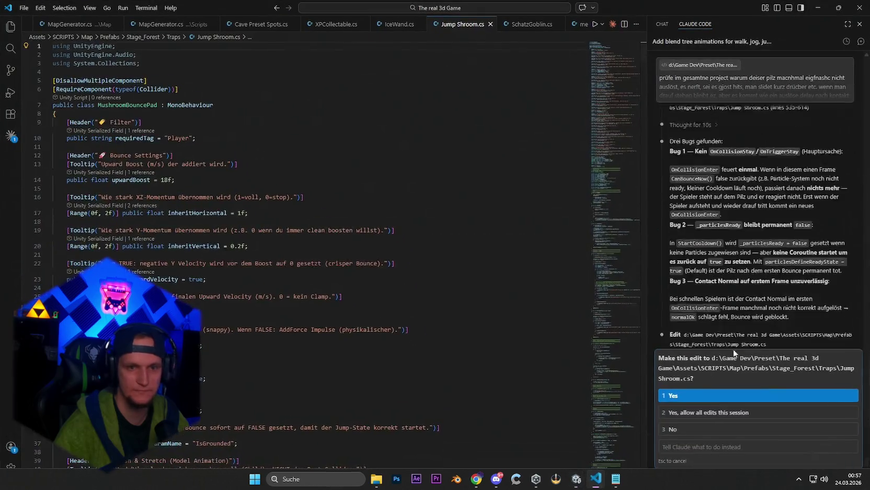
{"action": "left_click", "coordinate": [749, 396]}
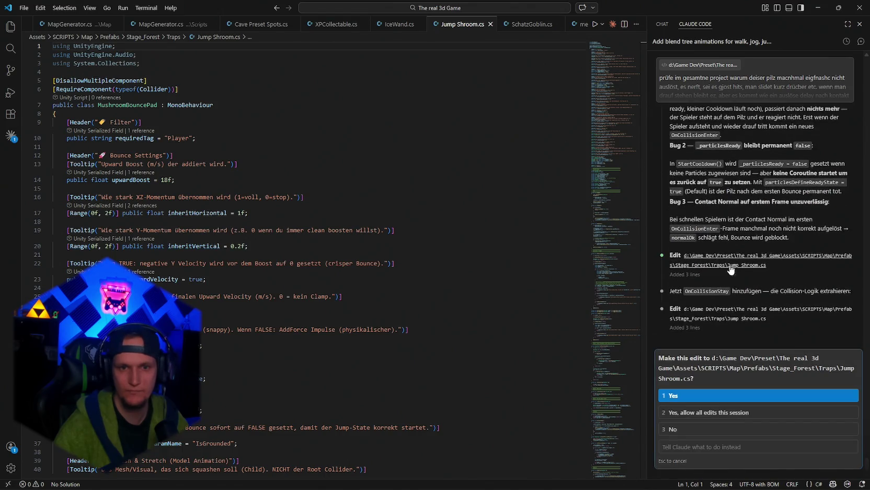
{"action": "left_click", "coordinate": [681, 396]}
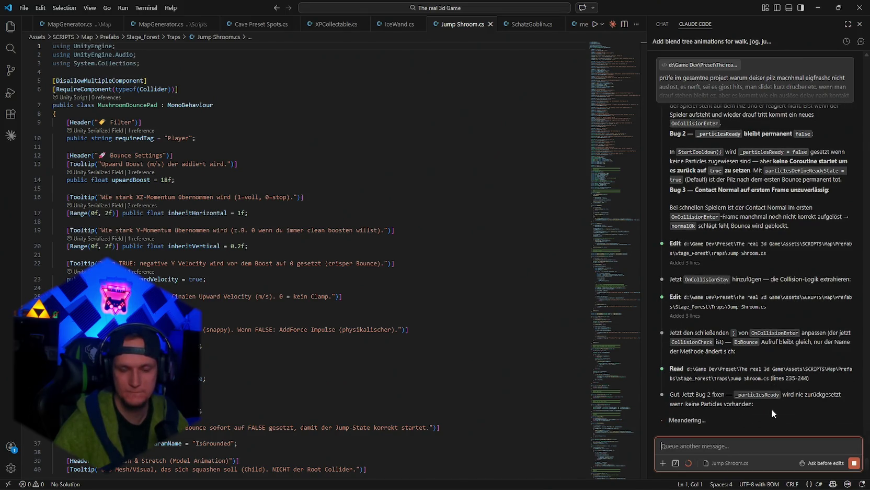
{"action": "left_click", "coordinate": [713, 401]}
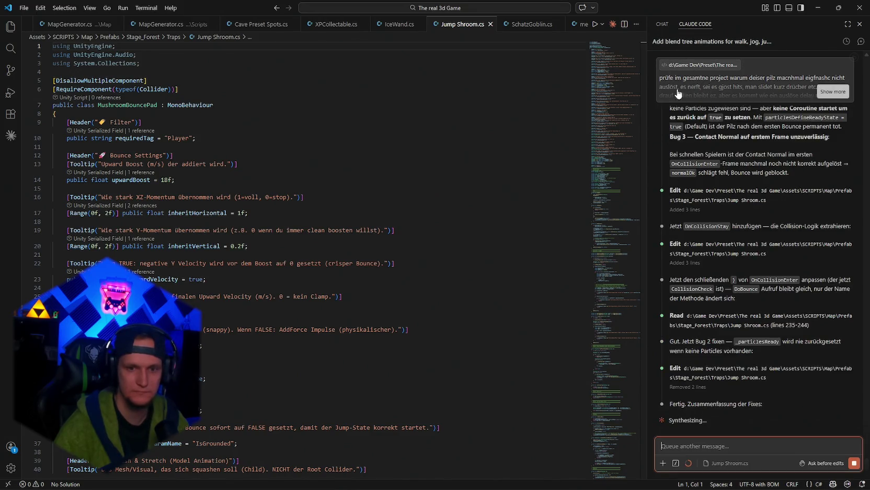
{"action": "key", "text": "alt+Tab"}
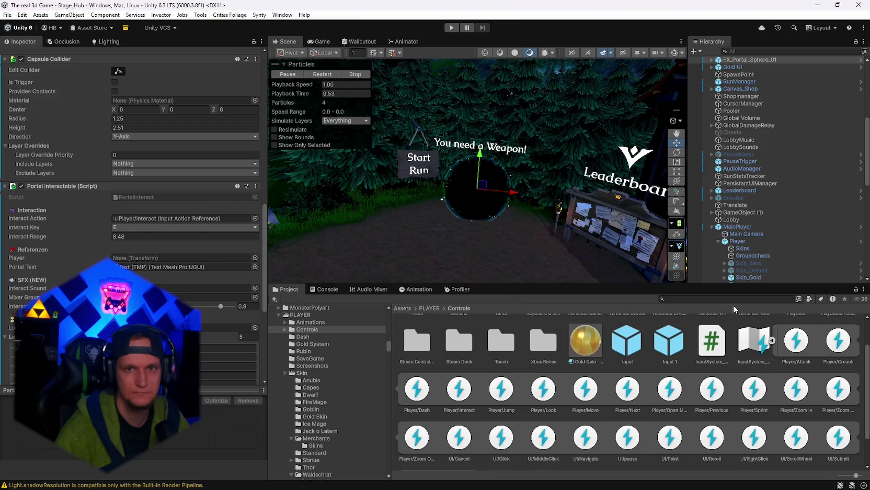
Search the Project window for 'shroom' to list the Jump Shroom prefab, script and mushroom folders
{"action": "scroll", "coordinate": [534, 400], "scroll_direction": "down", "scroll_amount": 2}
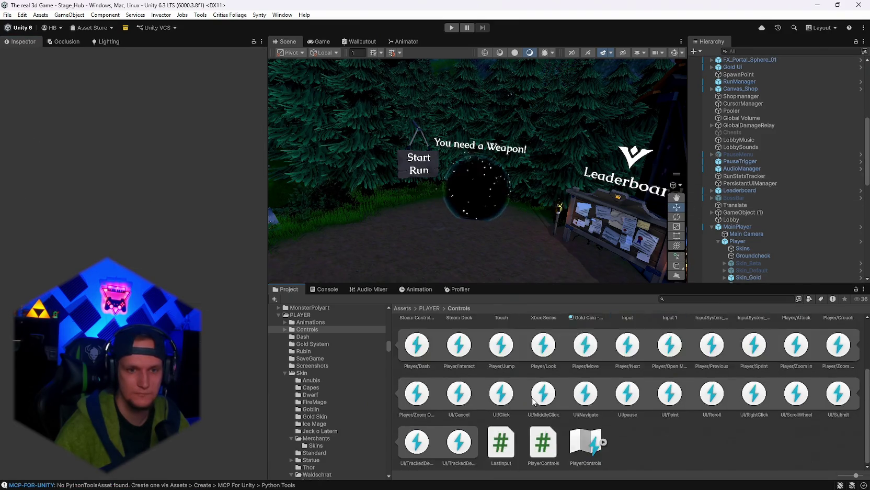
{"action": "scroll", "coordinate": [534, 400], "scroll_direction": "up", "scroll_amount": 2}
{"action": "scroll", "coordinate": [763, 249], "scroll_direction": "down", "scroll_amount": 3}
{"action": "scroll", "coordinate": [575, 358], "scroll_direction": "down", "scroll_amount": 2}
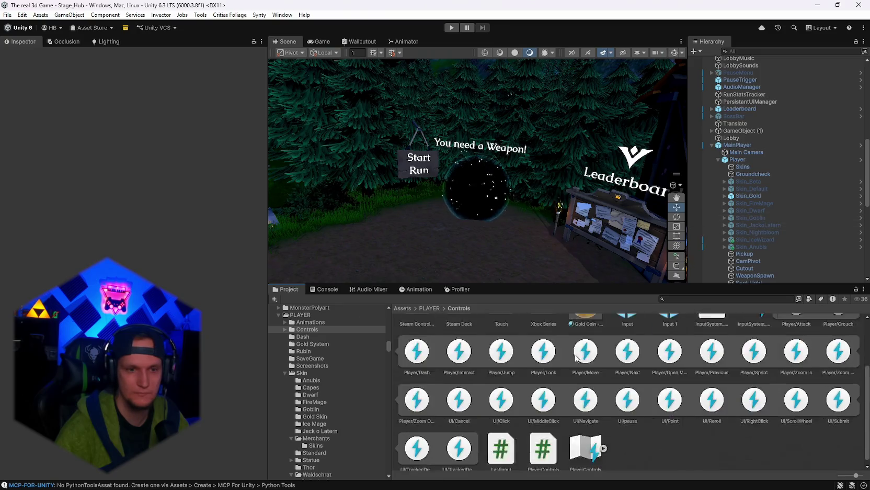
{"action": "scroll", "coordinate": [575, 358], "scroll_direction": "up", "scroll_amount": 2}
{"action": "left_click_drag", "start_coordinate": [471, 172], "coordinate": [188, 210]}
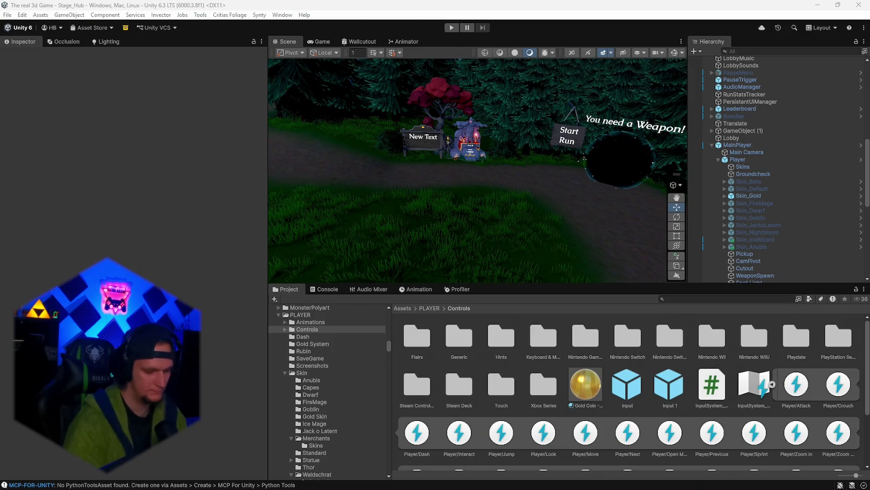
{"action": "left_click", "coordinate": [691, 299]}
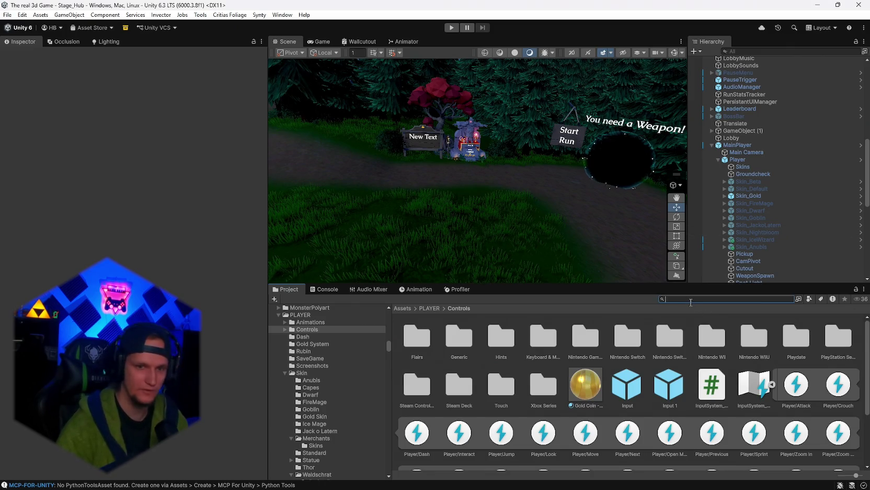
{"action": "type", "text": "shroom"}
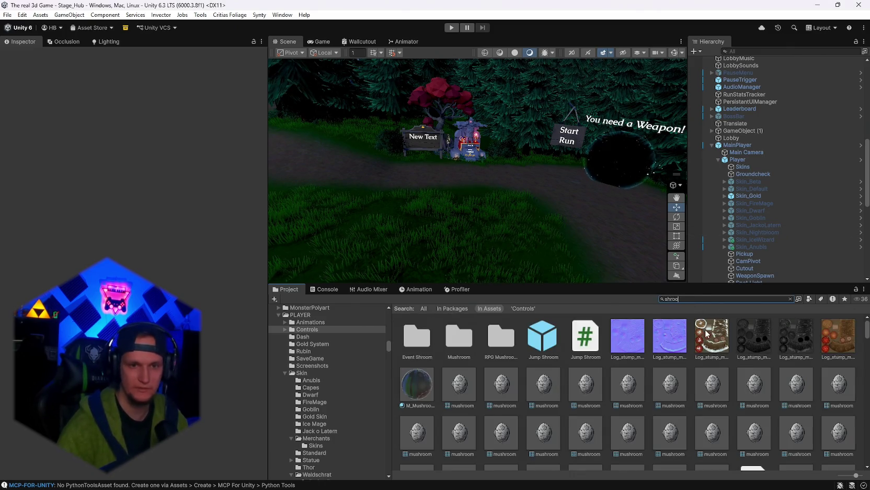
Open the Jump Shroom prefab and review its Mushroom Bounce Pad settings, including Upward Boost 50
{"action": "double_click", "coordinate": [536, 338]}
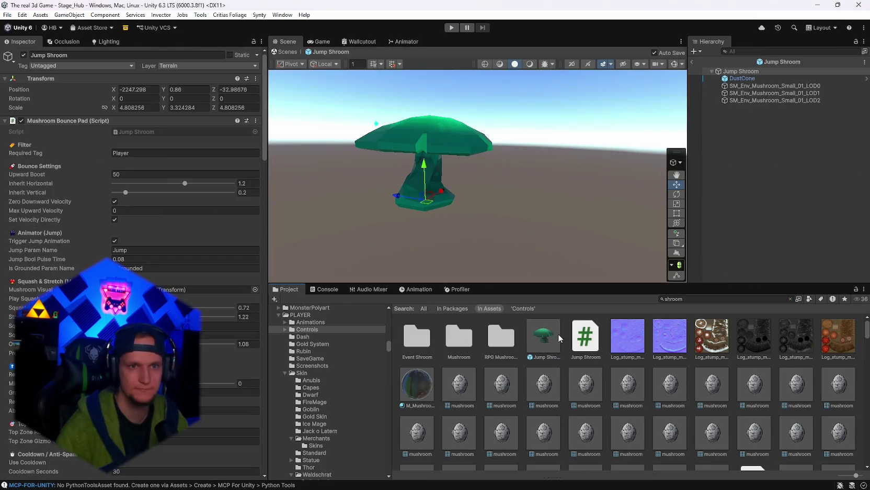
{"action": "scroll", "coordinate": [131, 183], "scroll_direction": "down", "scroll_amount": 3}
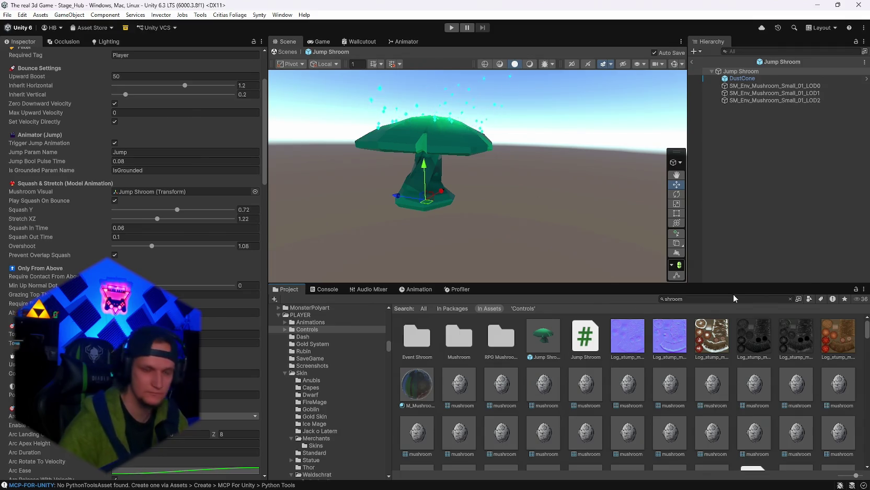
{"action": "mouse_move", "coordinate": [575, 487]}
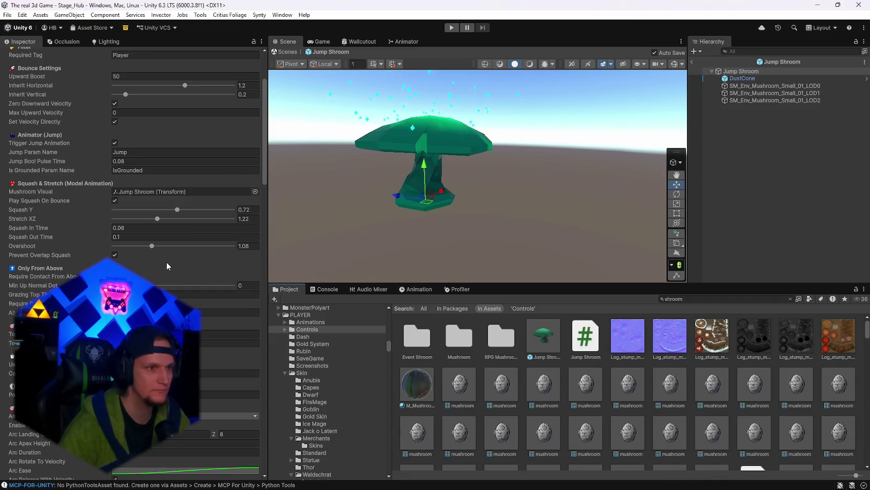
{"action": "scroll", "coordinate": [152, 240], "scroll_direction": "up", "scroll_amount": 2}
{"action": "scroll", "coordinate": [160, 242], "scroll_direction": "down", "scroll_amount": 2}
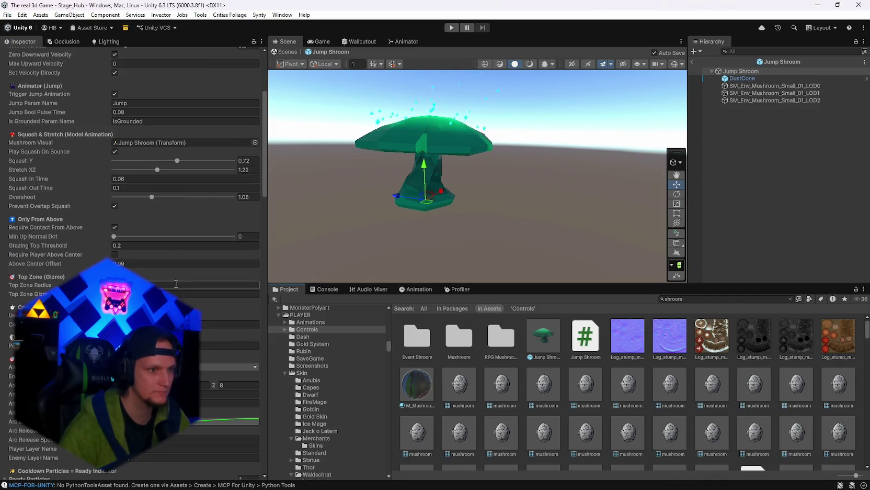
{"action": "scroll", "coordinate": [175, 279], "scroll_direction": "down", "scroll_amount": 3}
{"action": "scroll", "coordinate": [133, 247], "scroll_direction": "up", "scroll_amount": 5}
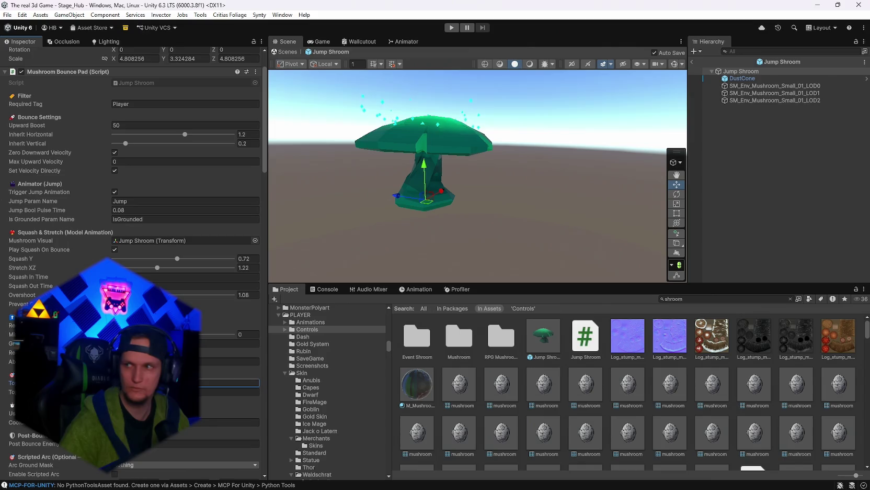
{"action": "scroll", "coordinate": [157, 262], "scroll_direction": "down", "scroll_amount": 3}
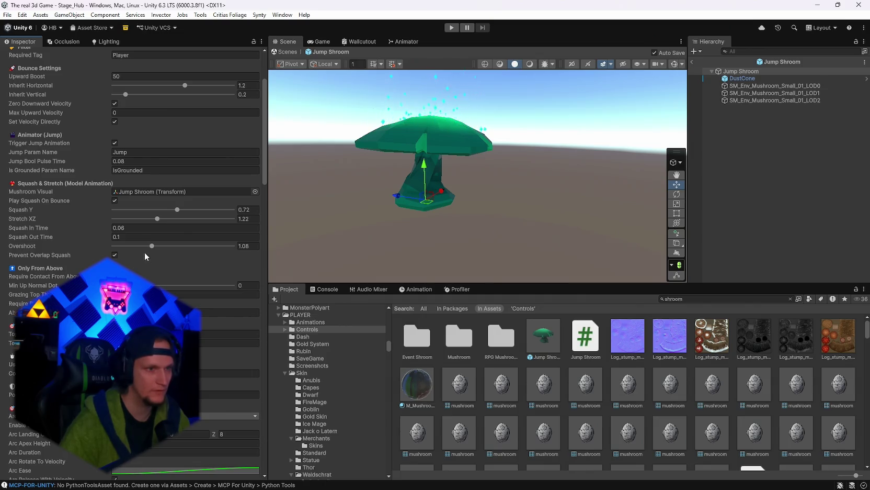
{"action": "scroll", "coordinate": [116, 258], "scroll_direction": "up", "scroll_amount": 3}
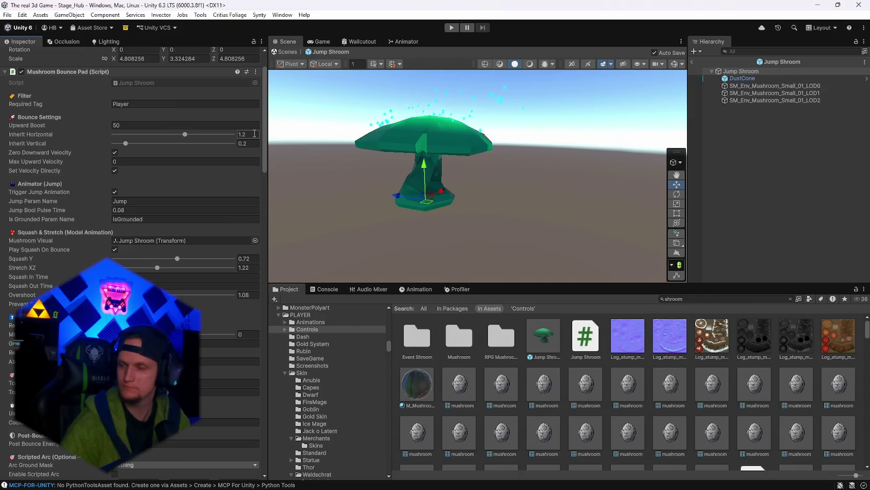
{"action": "scroll", "coordinate": [166, 234], "scroll_direction": "down", "scroll_amount": 10}
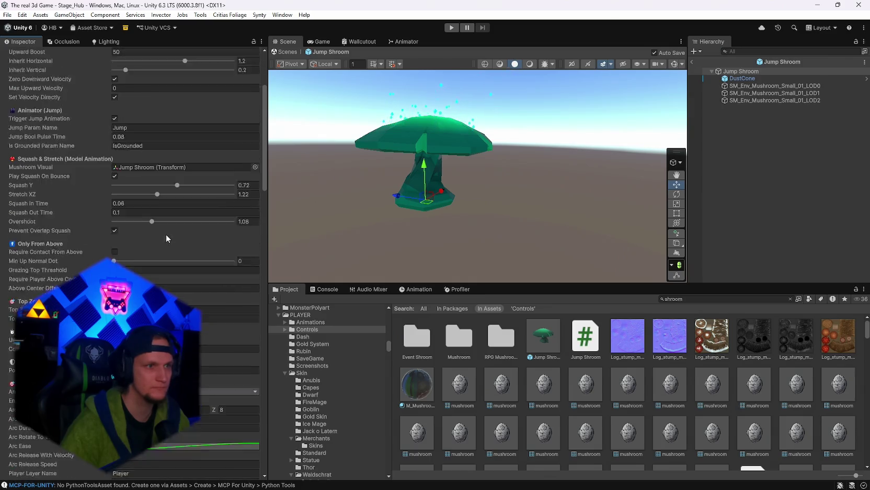
{"action": "scroll", "coordinate": [193, 274], "scroll_direction": "up", "scroll_amount": 6}
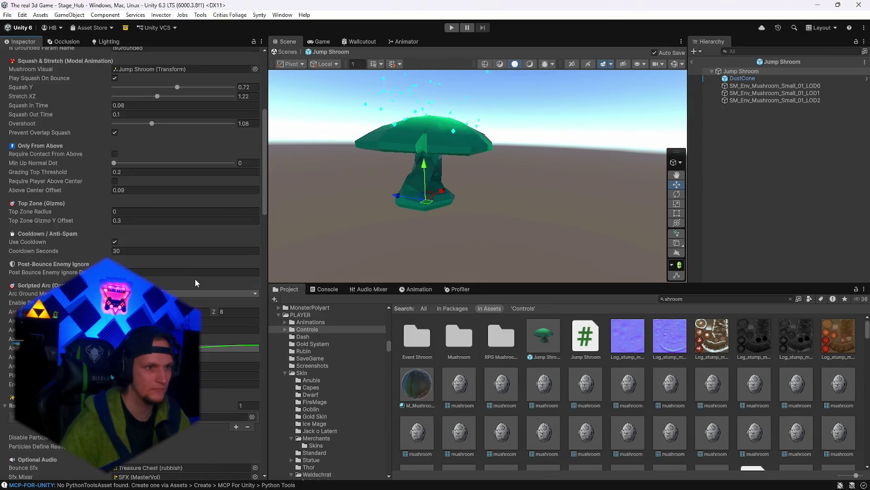
Exit Prefab Mode back to the hub scene and save the project
{"action": "left_click", "coordinate": [691, 61]}
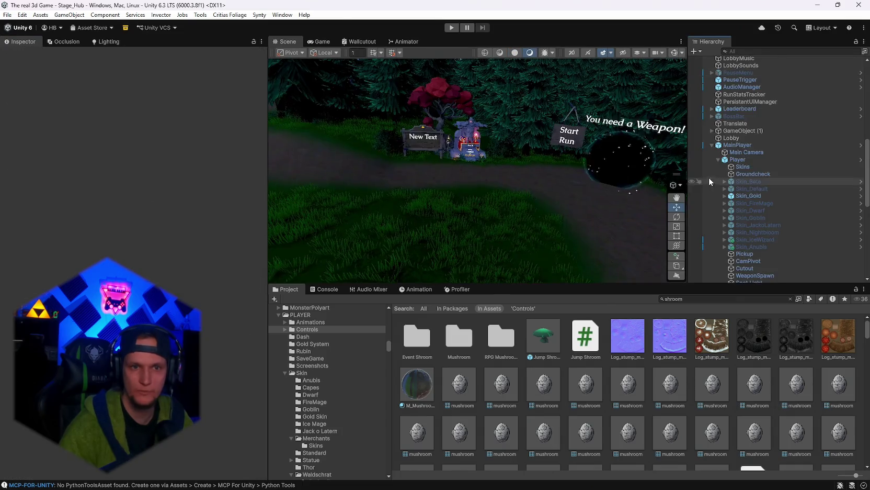
{"action": "left_click", "coordinate": [8, 14]}
{"action": "left_click", "coordinate": [8, 15]}
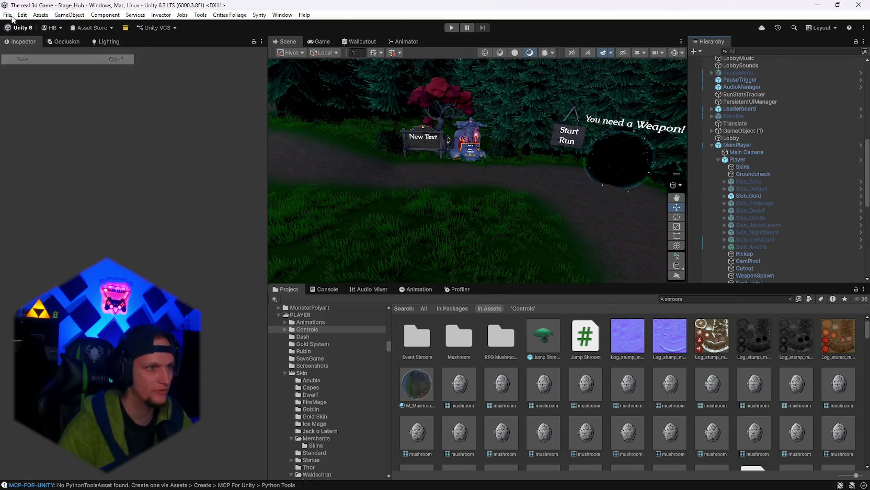
{"action": "left_click", "coordinate": [8, 14]}
{"action": "left_click", "coordinate": [26, 114]}
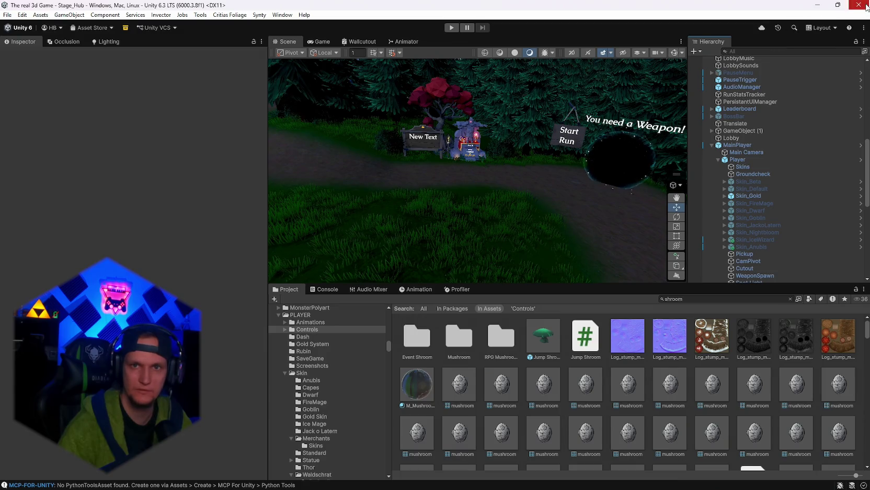
Close the editor and reopen The real 3d Game project from Unity Hub
{"action": "key", "text": "super+d"}
{"action": "mouse_move", "coordinate": [588, 480]}
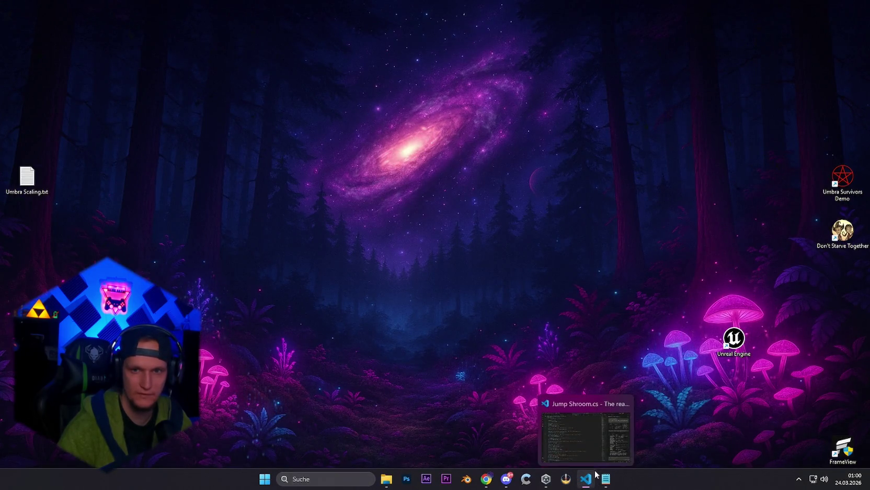
{"action": "mouse_move", "coordinate": [546, 480]}
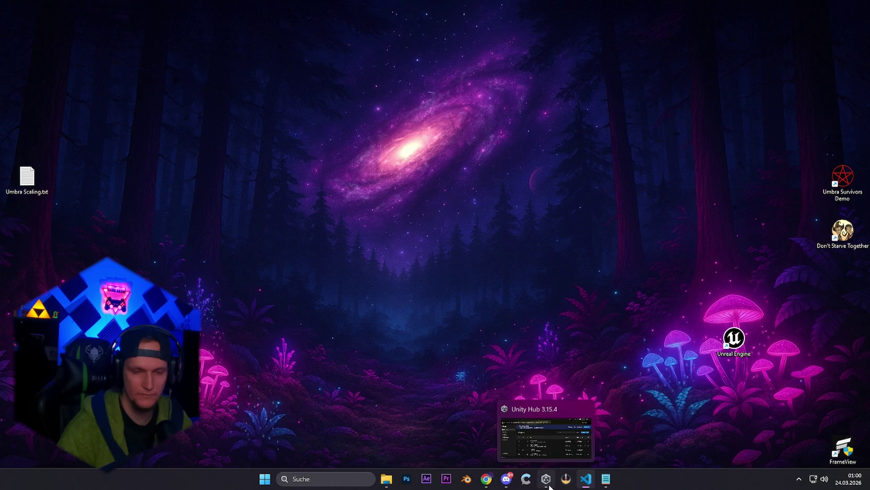
{"action": "left_click", "coordinate": [538, 426]}
{"action": "left_click", "coordinate": [502, 405]}
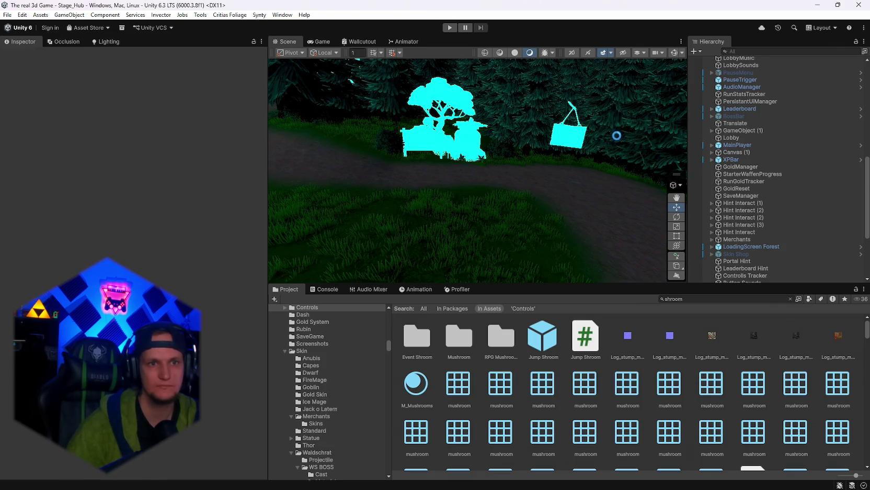
Enter play mode on the Stage_Hub scene
{"action": "left_click", "coordinate": [449, 27]}
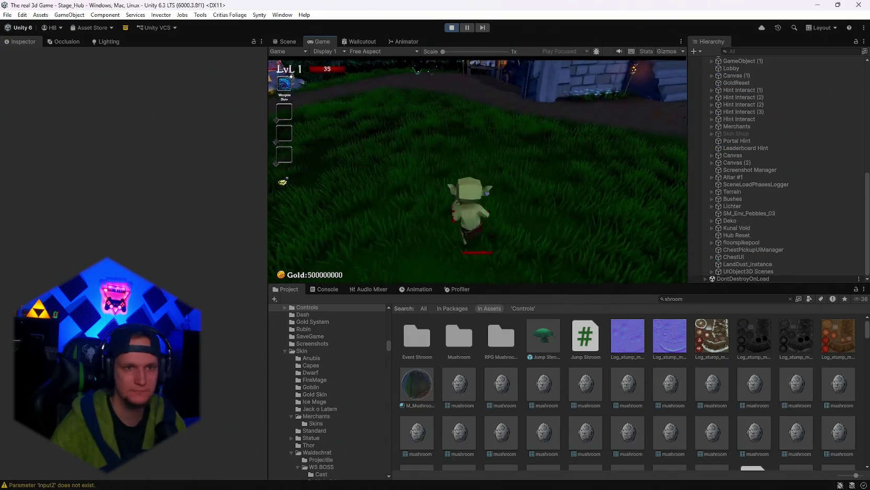
Walk toward the village, close the skin shop, and head to the Leaderboard board
{"action": "key", "text": "w"}
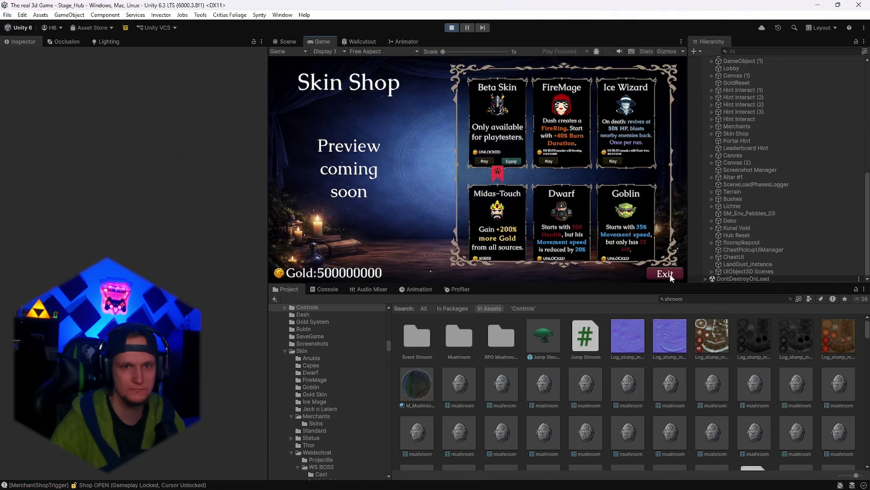
{"action": "left_click", "coordinate": [670, 276]}
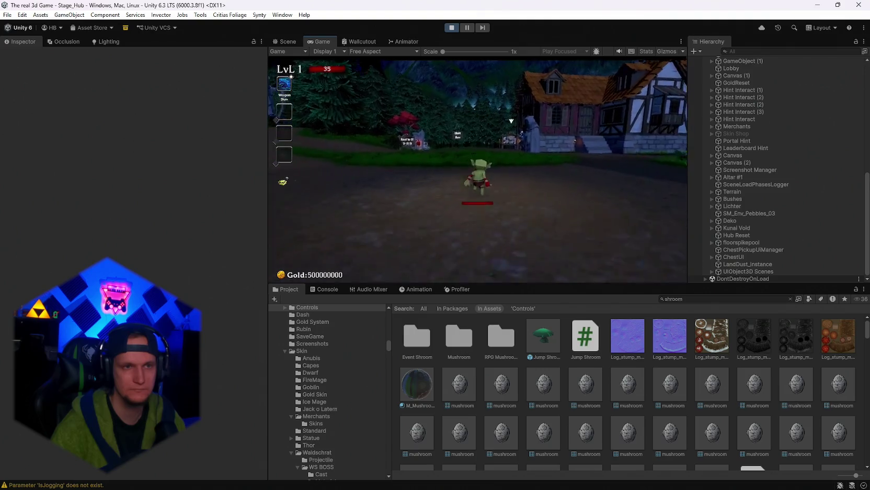
{"action": "key", "text": "a"}
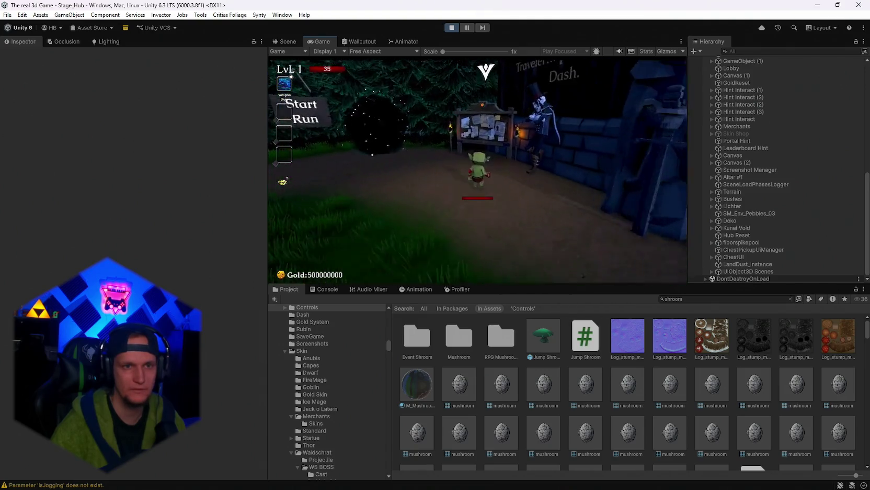
{"action": "key", "text": "w"}
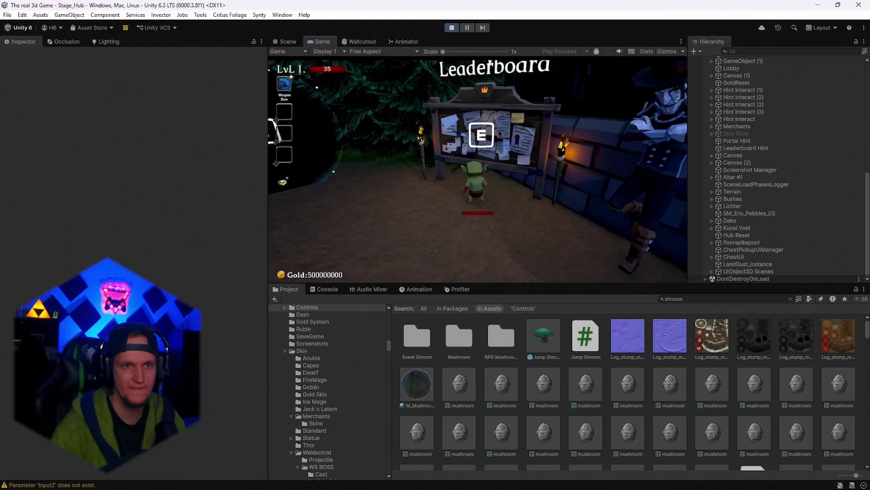
Pause the game, read the InputZ parameter warning in the Console, then resume
{"action": "key", "text": "Escape"}
{"action": "left_click", "coordinate": [329, 291]}
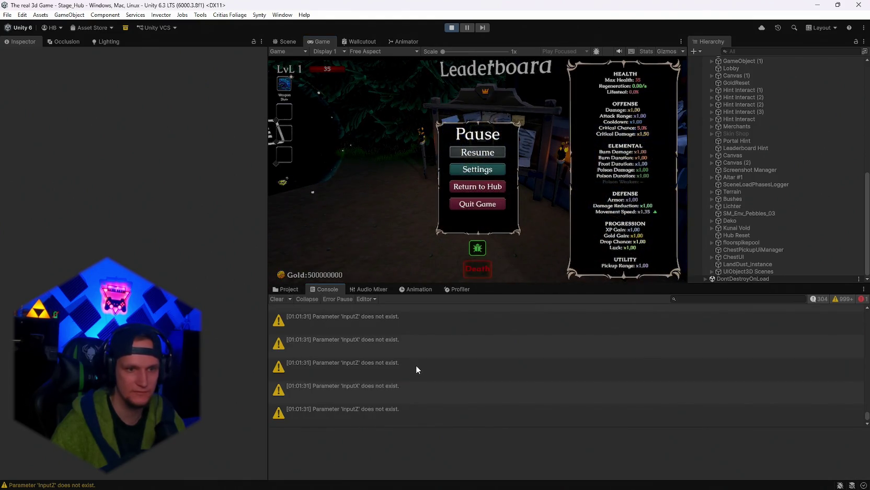
{"action": "left_click", "coordinate": [373, 324]}
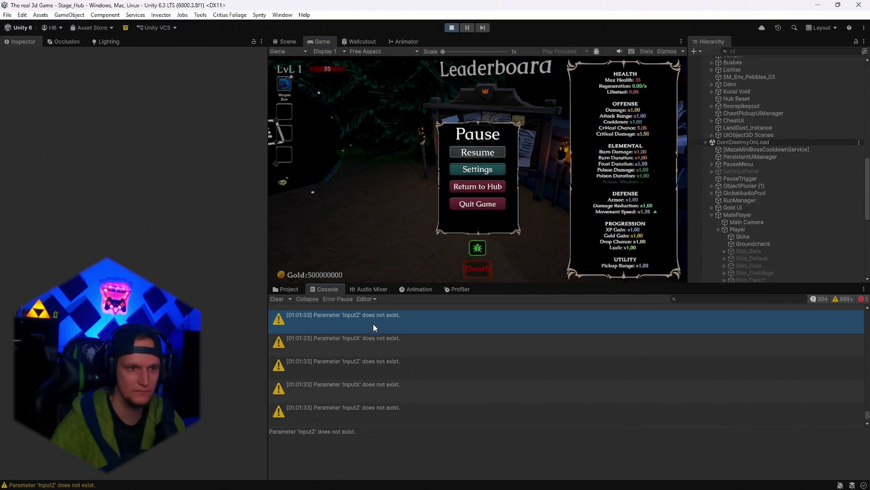
{"action": "left_click", "coordinate": [289, 289]}
{"action": "key", "text": "Escape"}
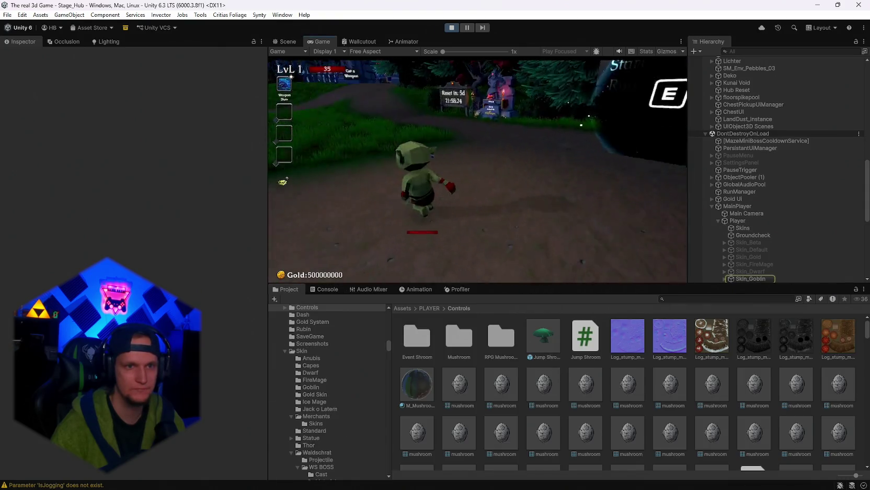
Walk into the merchant's skin shop and equip the Beta Skin
{"action": "key", "text": "w"}
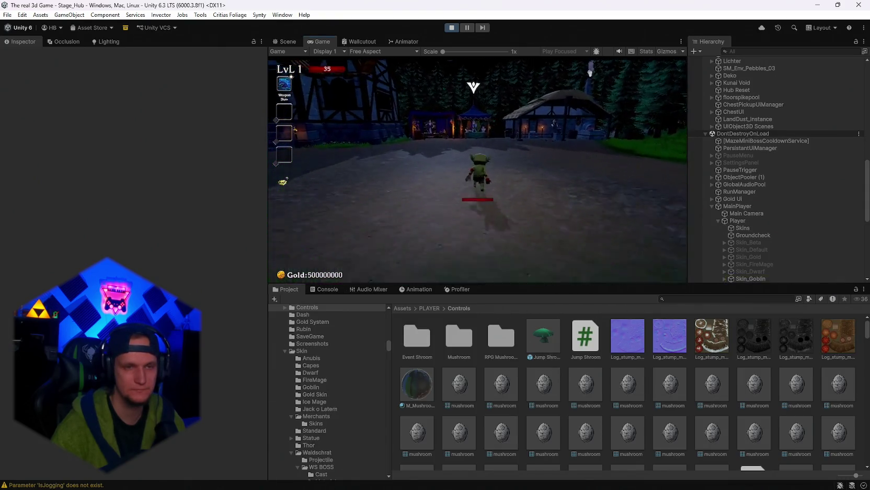
{"action": "key", "text": "w"}
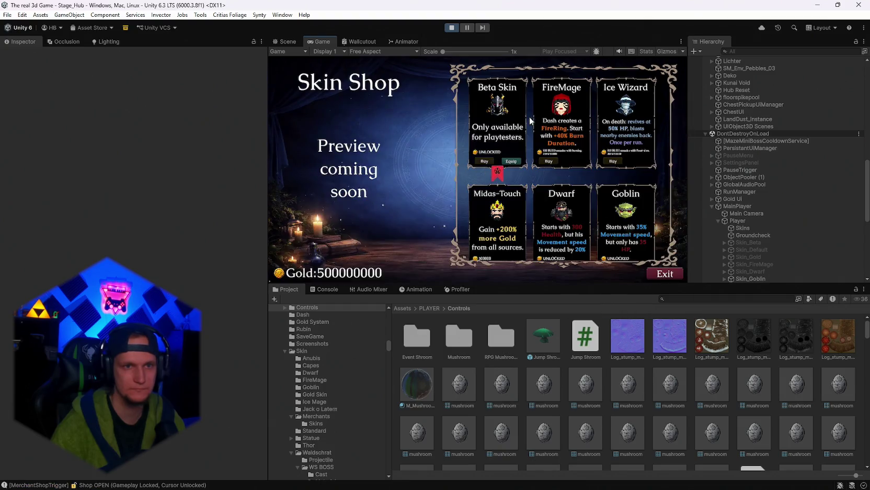
{"action": "left_click", "coordinate": [511, 162]}
{"action": "key", "text": "Escape"}
Run past the Leaderboard board and reset sign through the Get a Weapon gate
{"action": "key", "text": "w"}
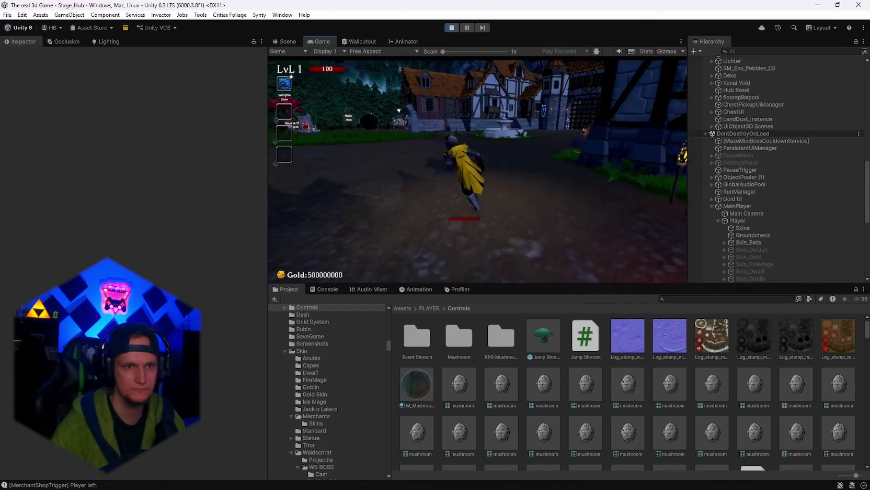
{"action": "key", "text": "w"}
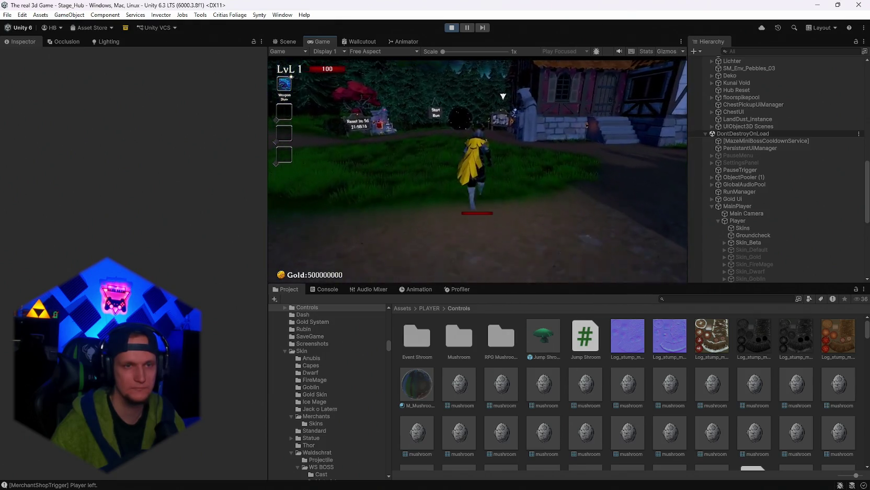
{"action": "key", "text": "w"}
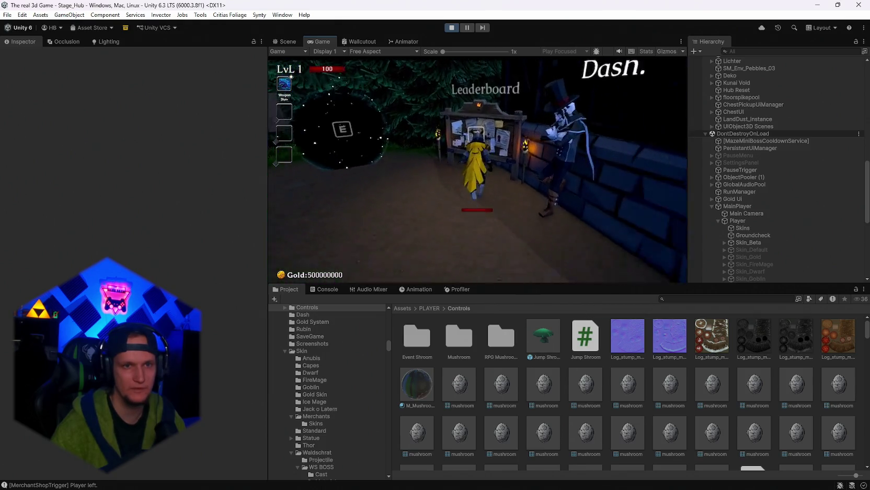
{"action": "key", "text": "w"}
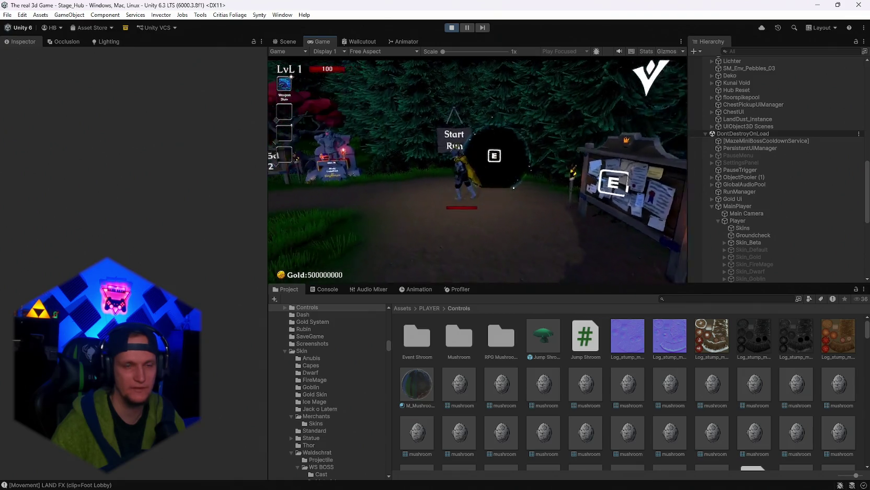
{"action": "key", "text": "w"}
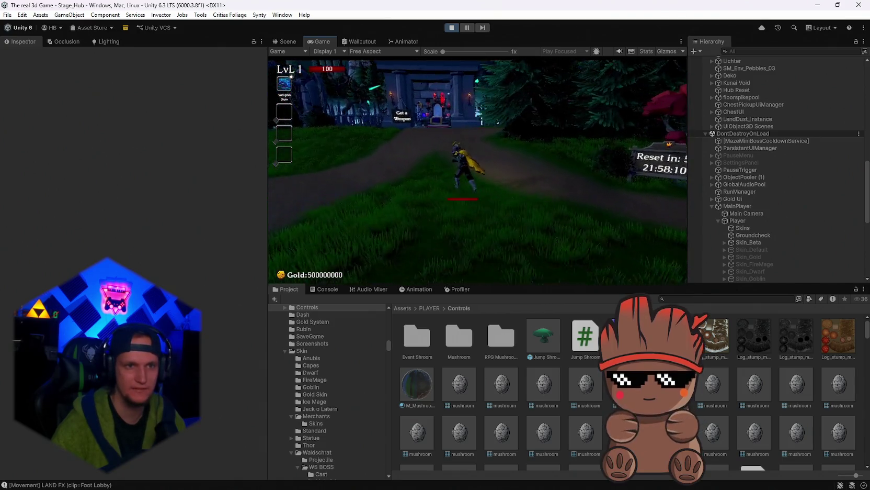
{"action": "key", "text": "w"}
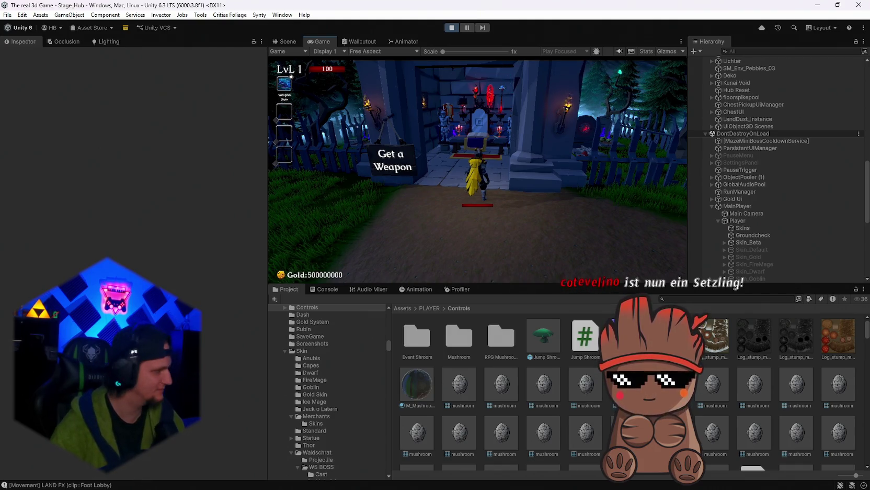
Run past the portal and back to the skin shop, then recheck the logged warnings
{"action": "key", "text": "d"}
{"action": "key", "text": "w"}
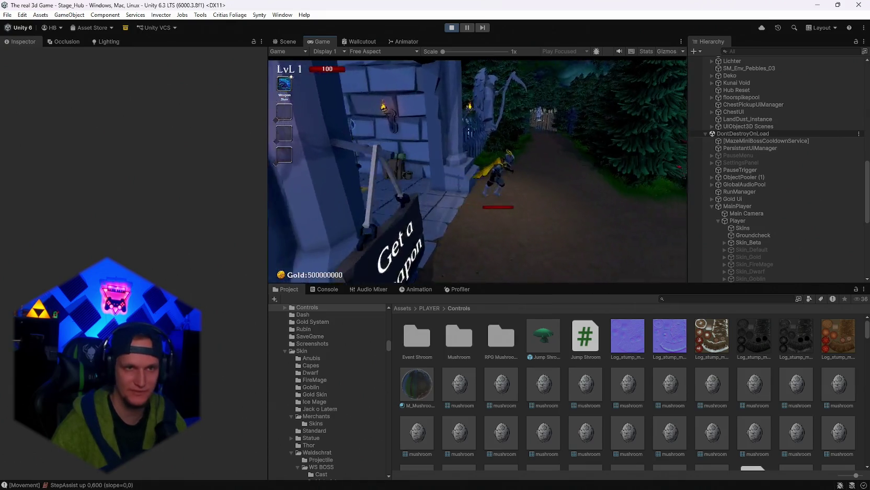
{"action": "key", "text": "a"}
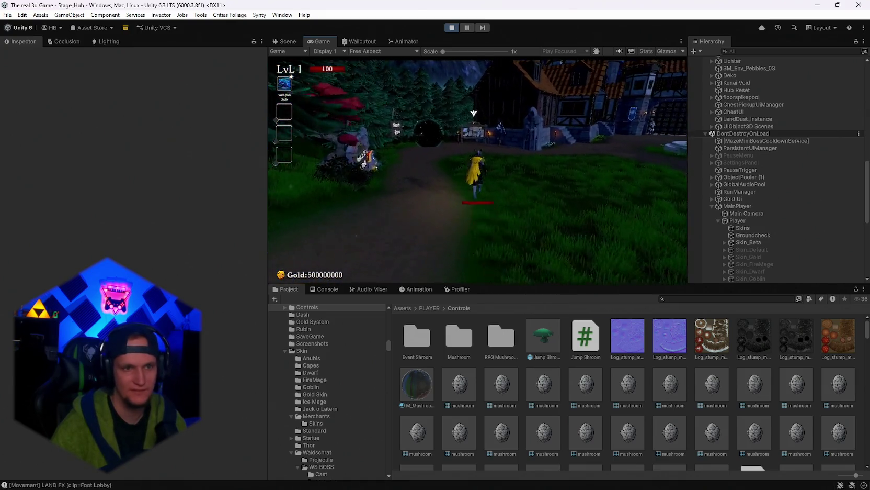
{"action": "key", "text": "d"}
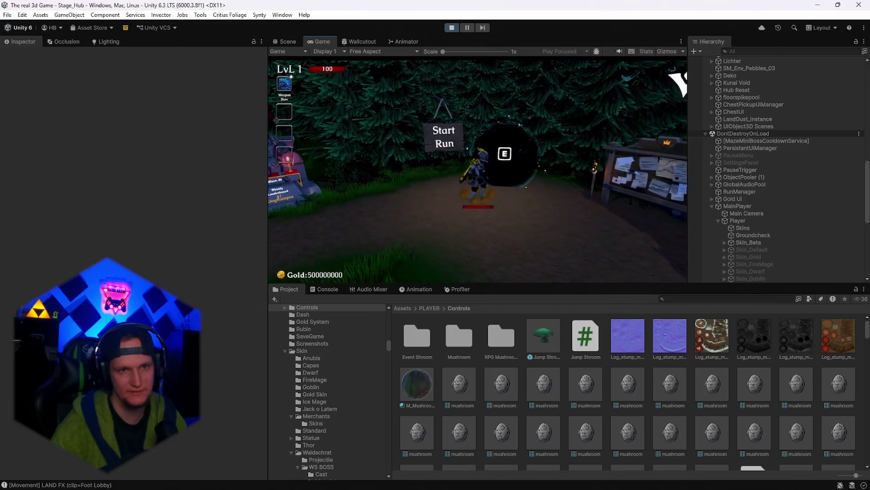
{"action": "key", "text": "s"}
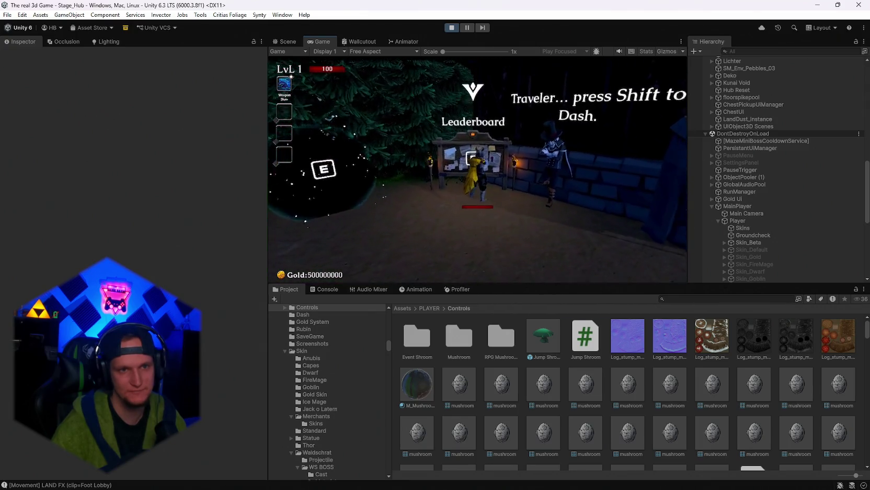
{"action": "key", "text": "w"}
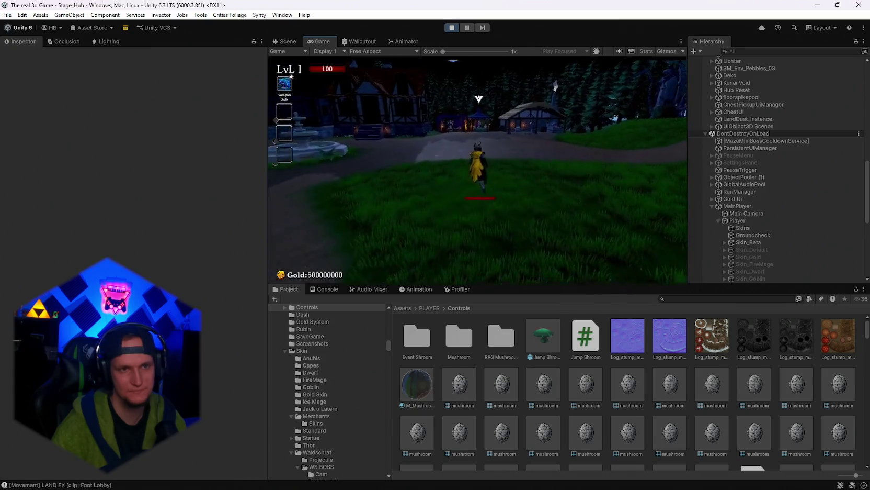
{"action": "key", "text": "w"}
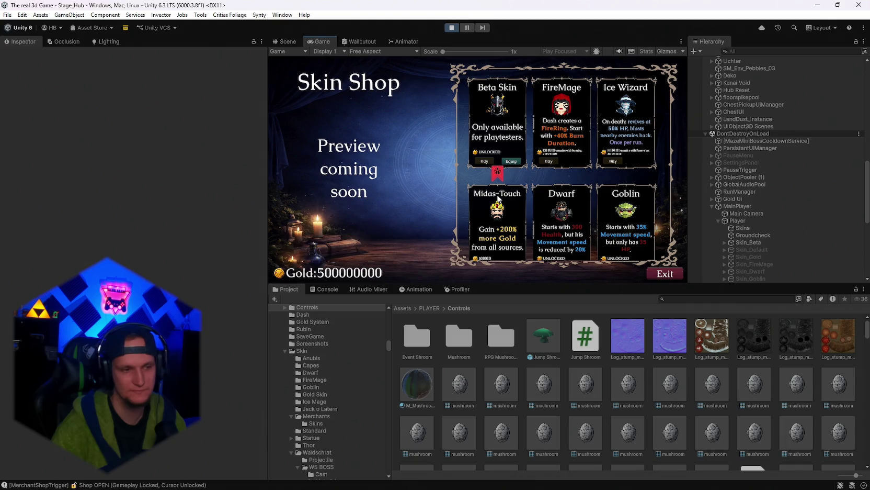
{"action": "left_click", "coordinate": [324, 288]}
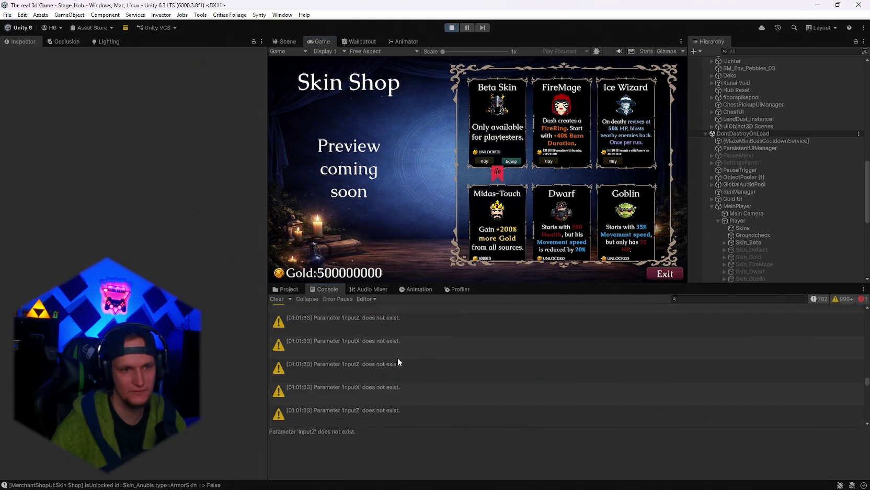
{"action": "left_click", "coordinate": [286, 289]}
Select the portal sphere and open, then close, its Player/Interact input action
{"action": "left_click", "coordinate": [294, 40]}
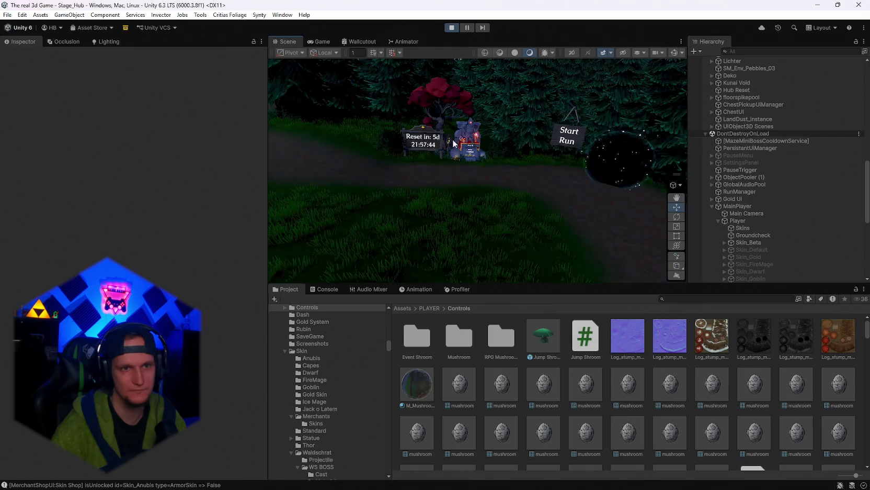
{"action": "left_click", "coordinate": [514, 182]}
{"action": "scroll", "coordinate": [141, 244], "scroll_direction": "down", "scroll_amount": 10}
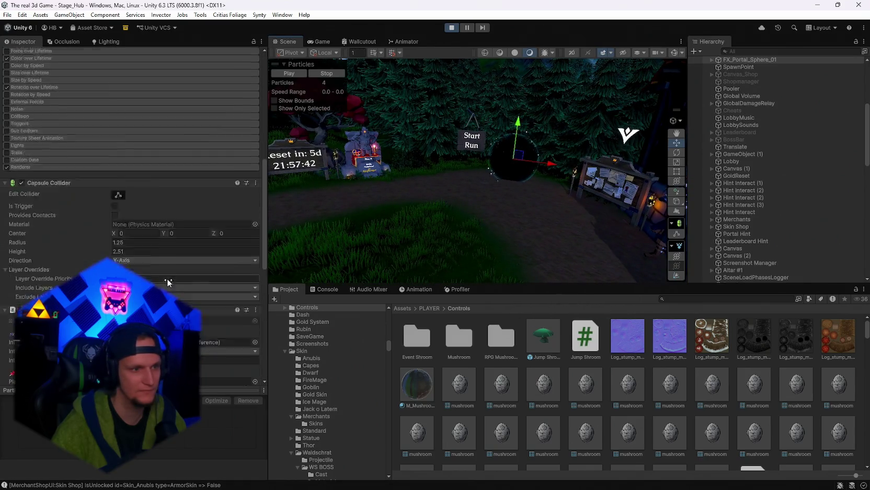
{"action": "left_click", "coordinate": [134, 244]}
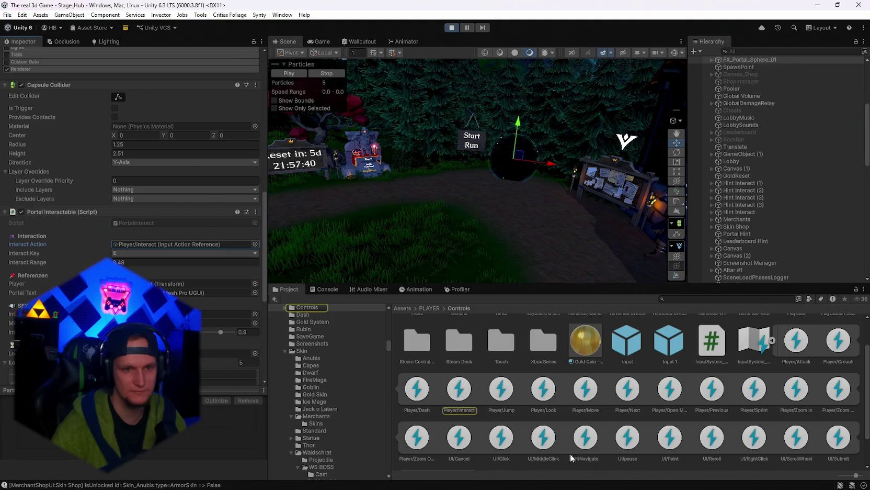
{"action": "double_click", "coordinate": [460, 401]}
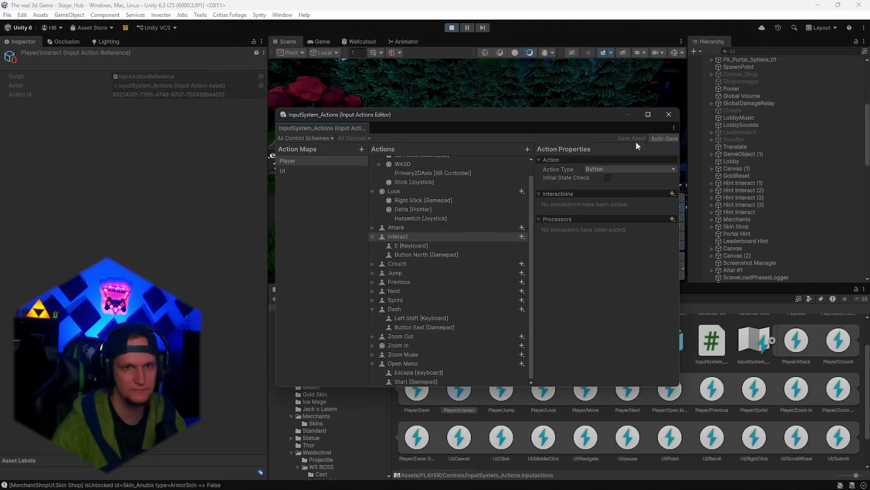
{"action": "left_click", "coordinate": [669, 115]}
Expand LevelUp, select LevelUpCanvas, and review its Canvas Scaler settings
{"action": "scroll", "coordinate": [733, 173], "scroll_direction": "down", "scroll_amount": 10}
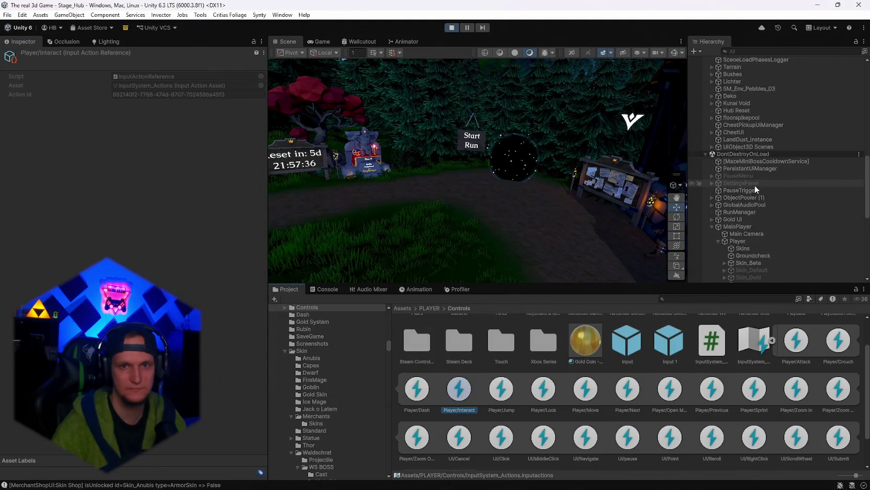
{"action": "scroll", "coordinate": [755, 202], "scroll_direction": "up", "scroll_amount": 5}
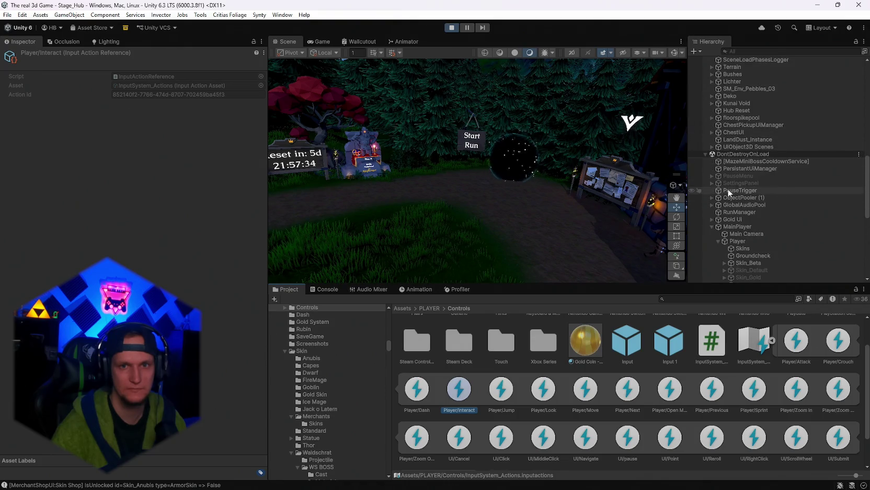
{"action": "scroll", "coordinate": [746, 217], "scroll_direction": "up", "scroll_amount": 5}
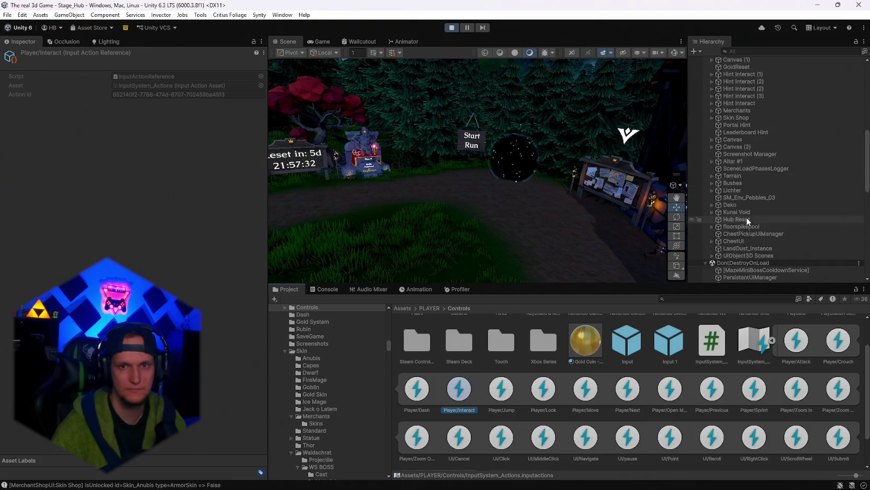
{"action": "scroll", "coordinate": [748, 224], "scroll_direction": "up", "scroll_amount": 6}
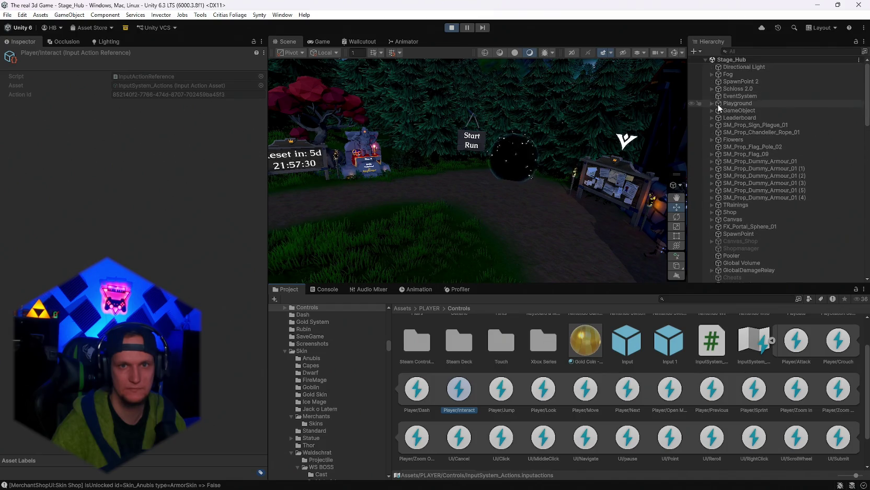
{"action": "scroll", "coordinate": [739, 161], "scroll_direction": "down", "scroll_amount": 15}
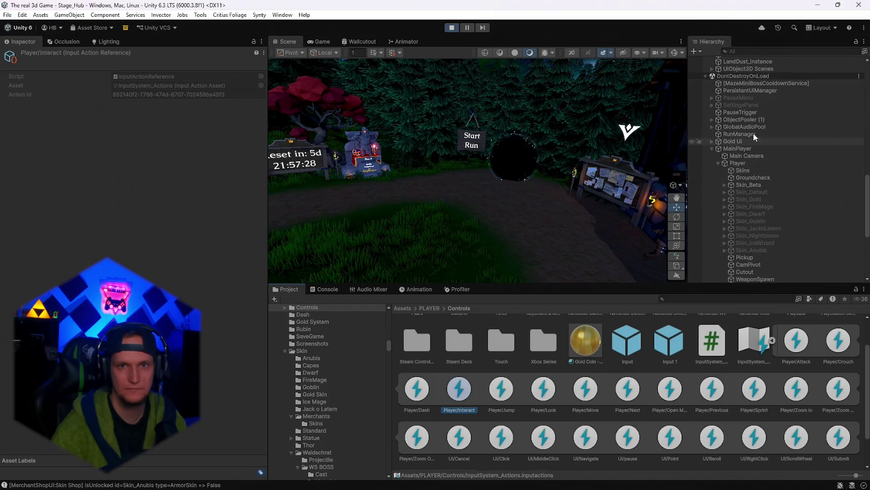
{"action": "scroll", "coordinate": [758, 148], "scroll_direction": "down", "scroll_amount": 5}
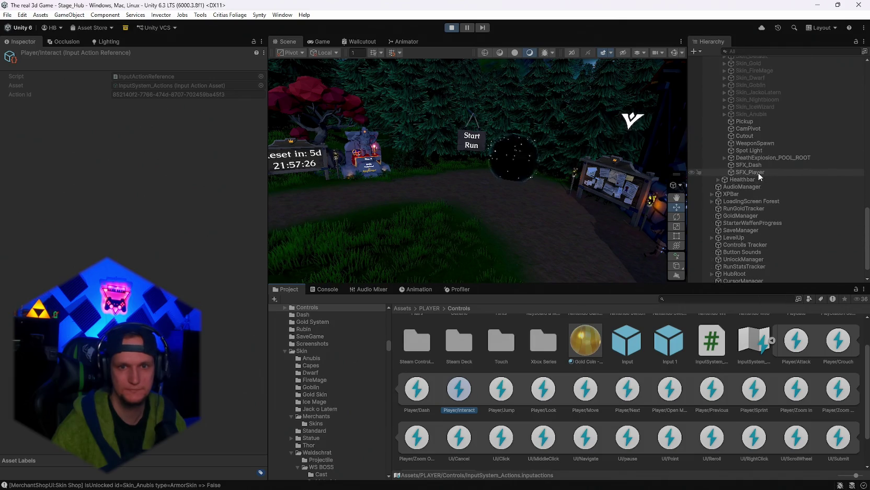
{"action": "left_click", "coordinate": [712, 237]}
{"action": "scroll", "coordinate": [718, 231], "scroll_direction": "down", "scroll_amount": 1}
{"action": "left_click", "coordinate": [736, 212]}
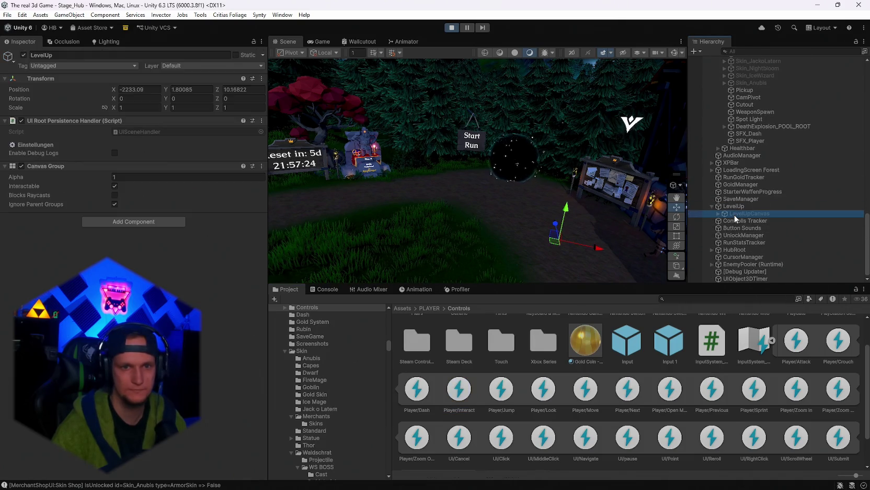
{"action": "scroll", "coordinate": [213, 302], "scroll_direction": "down", "scroll_amount": 5}
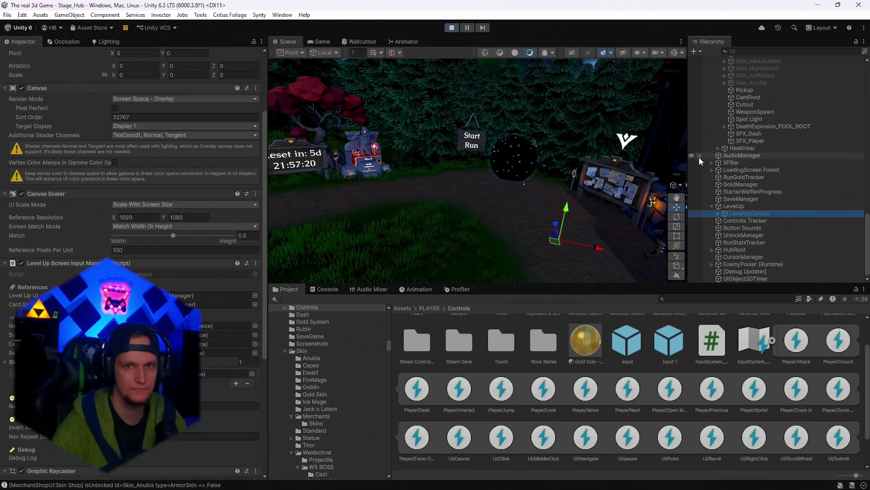
{"action": "left_click_drag", "start_coordinate": [474, 173], "coordinate": [359, 50]}
Leave the Skin Shop, run into the weapon room, and jump onto the desk
{"action": "key", "text": "ctrl+2"}
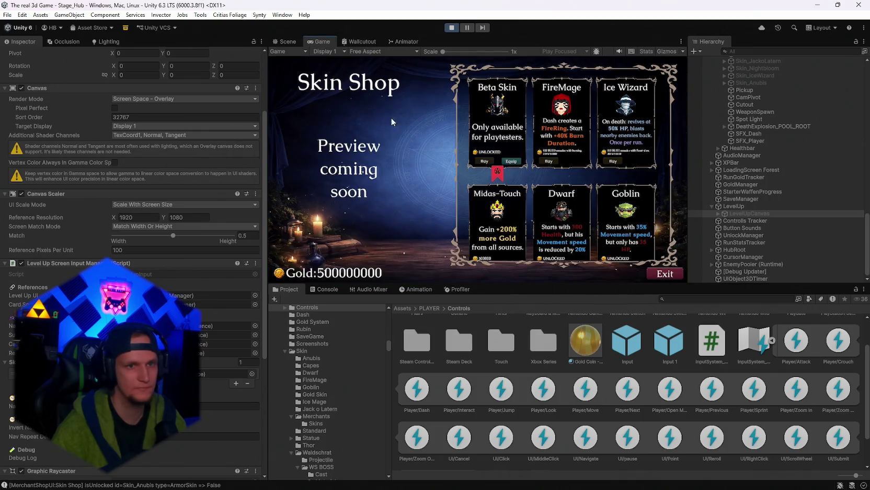
{"action": "key", "text": "Escape"}
{"action": "key", "text": "w"}
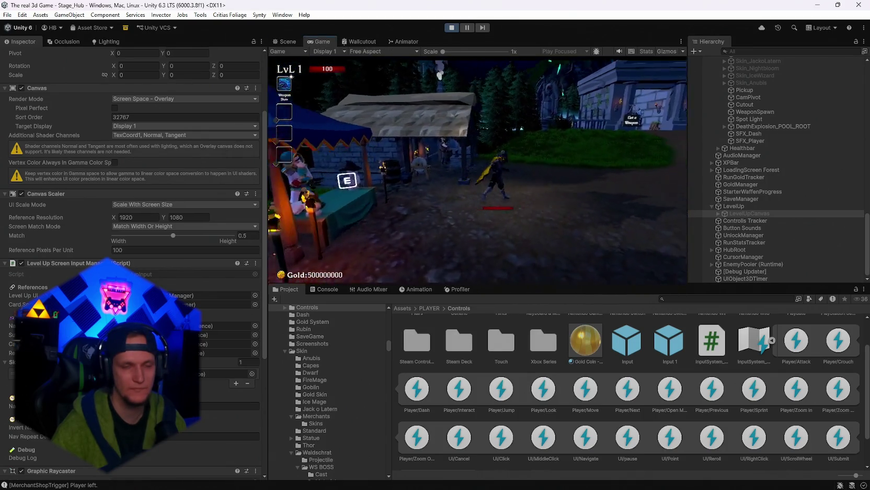
{"action": "key", "text": "a"}
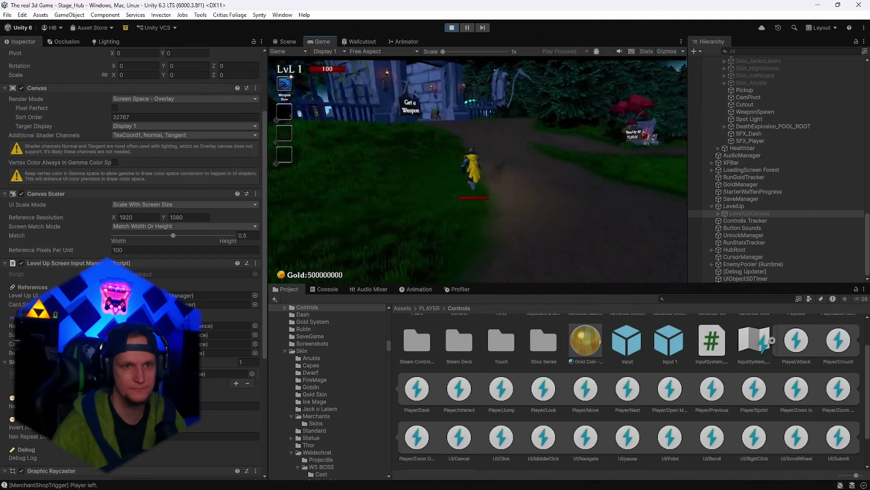
{"action": "key", "text": "w"}
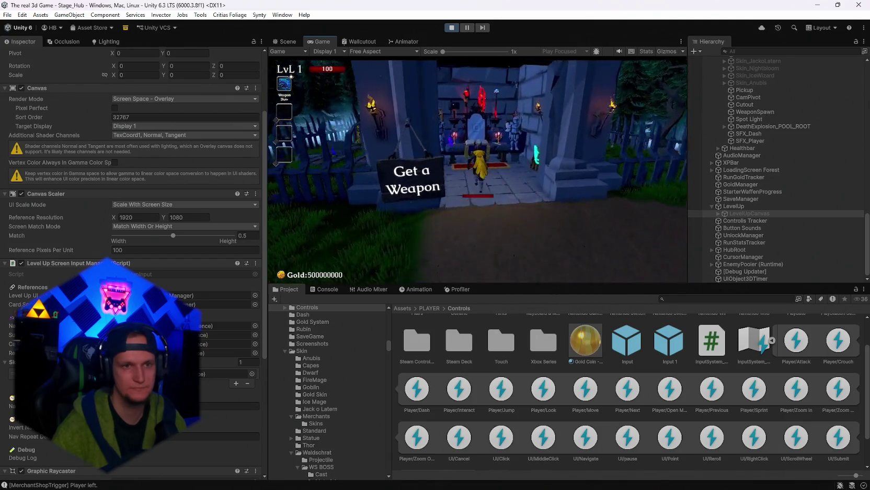
{"action": "key", "text": "space"}
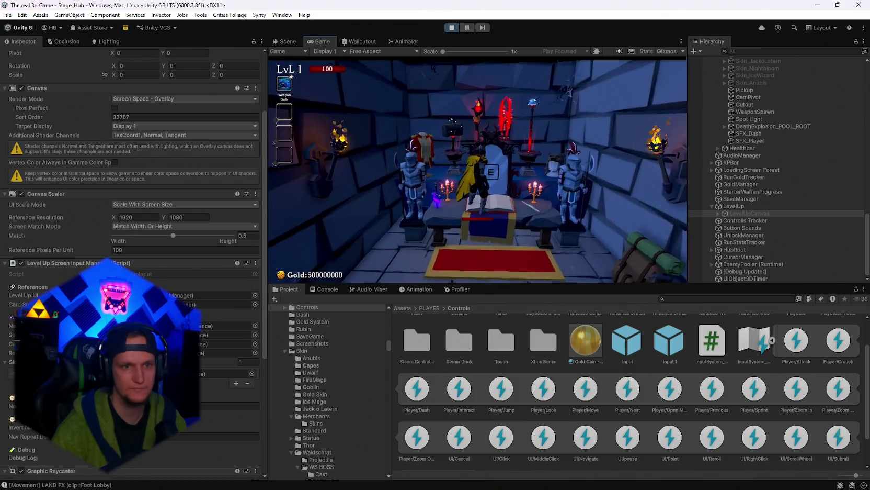
Step off the desk, walk out onto the path, and stop play mode
{"action": "key", "text": "s"}
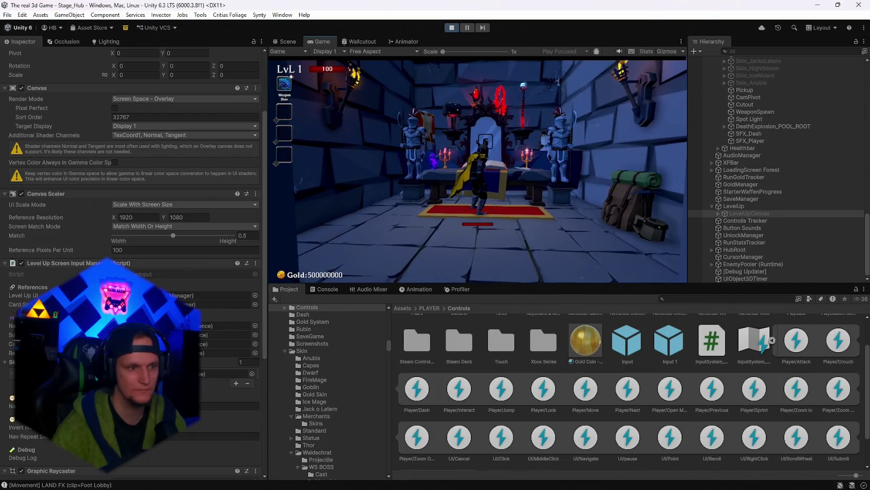
{"action": "key", "text": "s"}
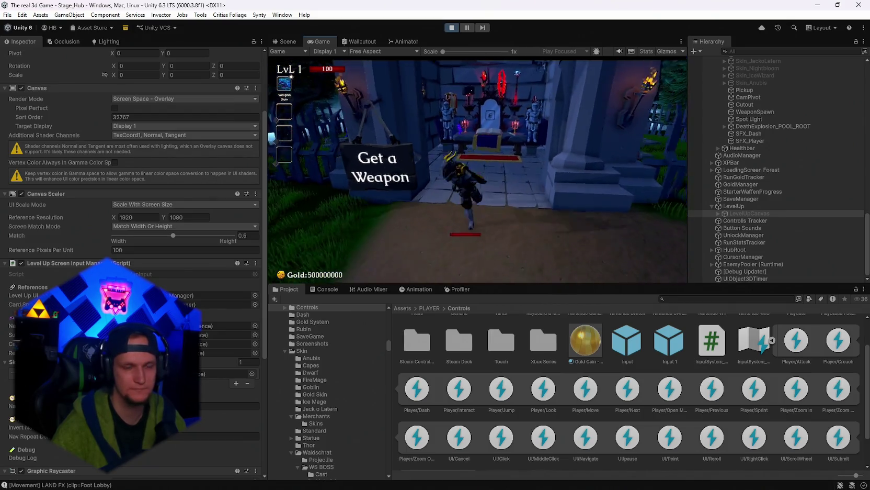
{"action": "key", "text": "Escape"}
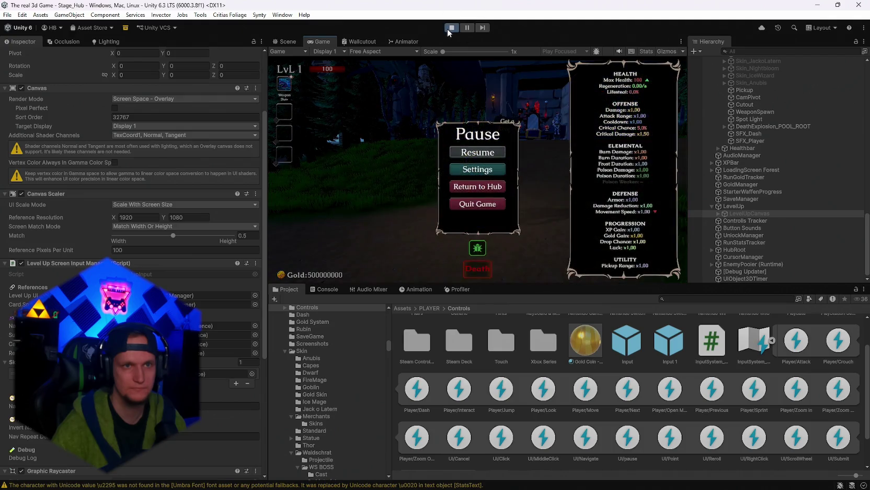
{"action": "left_click", "coordinate": [451, 28]}
Select Statue Dwarf on the altar and uncheck its active checkbox in the Inspector
{"action": "mouse_move", "coordinate": [615, 478]}
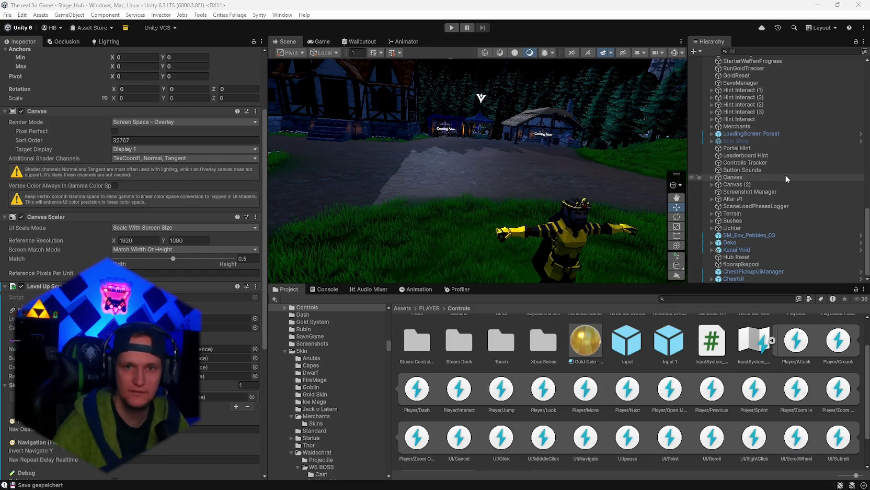
{"action": "key", "text": "w"}
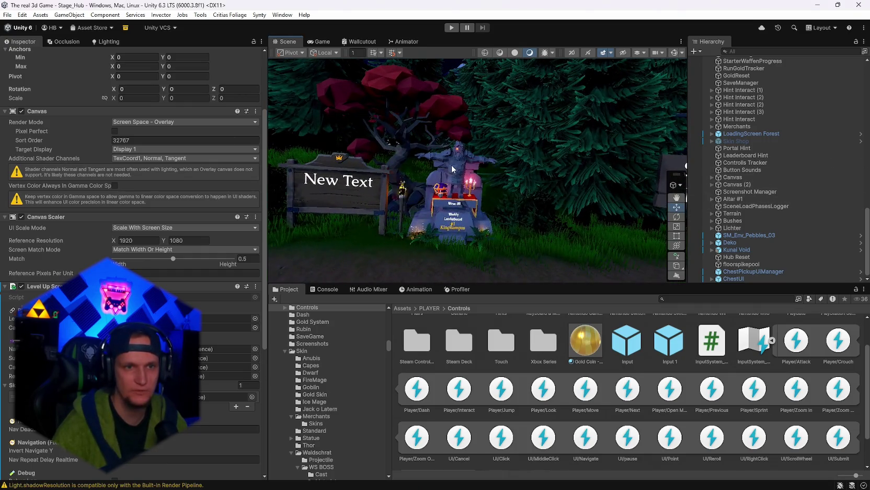
{"action": "left_click", "coordinate": [453, 169]}
{"action": "left_click", "coordinate": [23, 54]}
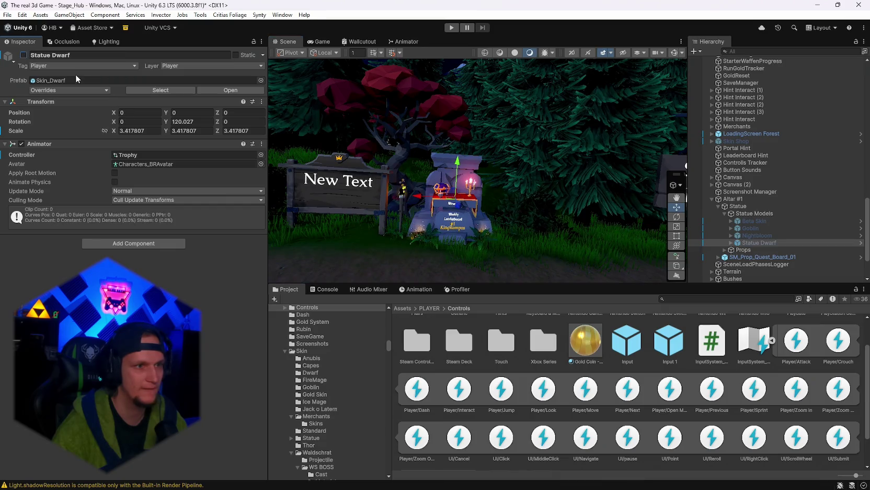
{"action": "left_click_drag", "start_coordinate": [411, 152], "coordinate": [292, 76]}
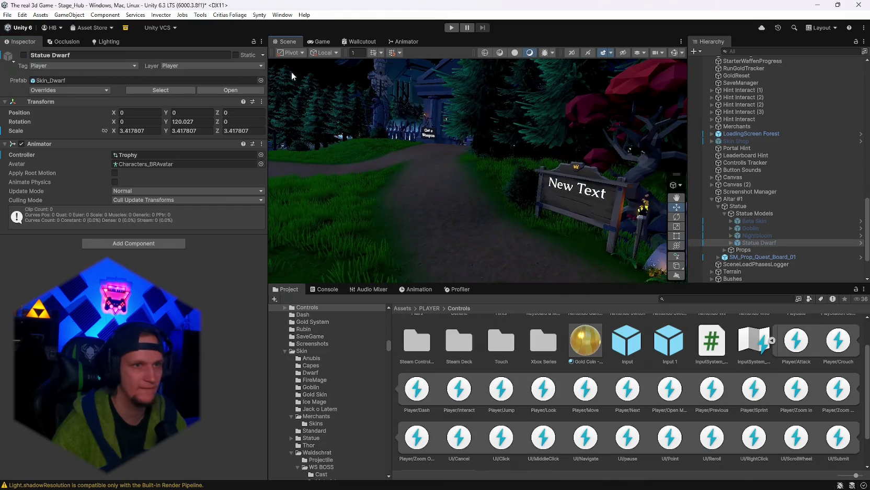
Start play mode, walk to the merchant, and open then close the Skin Shop
{"action": "left_click", "coordinate": [451, 27]}
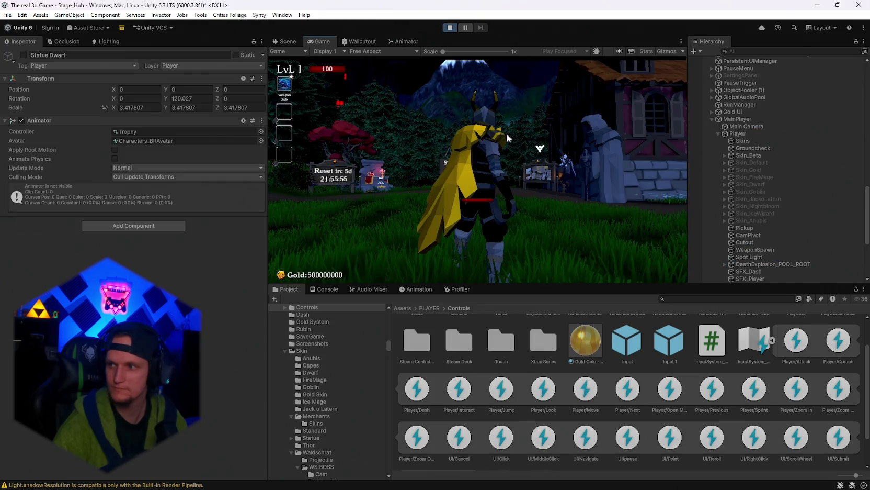
{"action": "left_click", "coordinate": [498, 155]}
{"action": "key", "text": "w"}
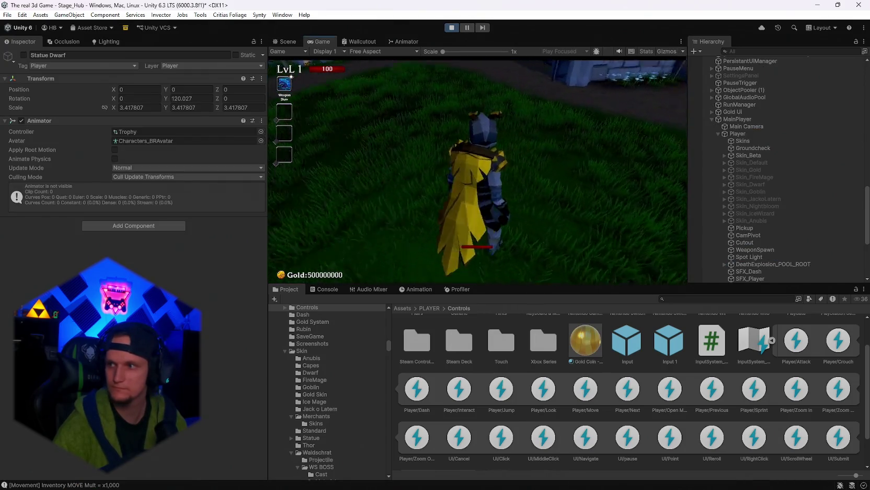
{"action": "key", "text": "w"}
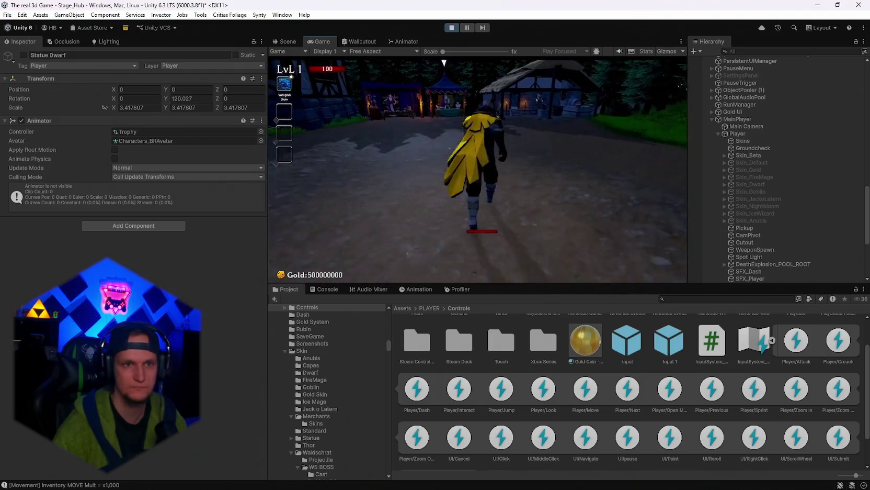
{"action": "key", "text": "w"}
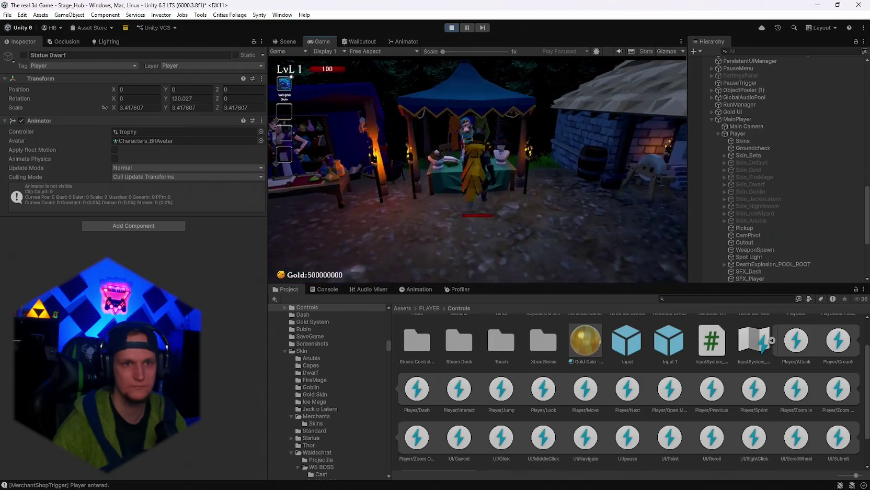
{"action": "left_click", "coordinate": [665, 273]}
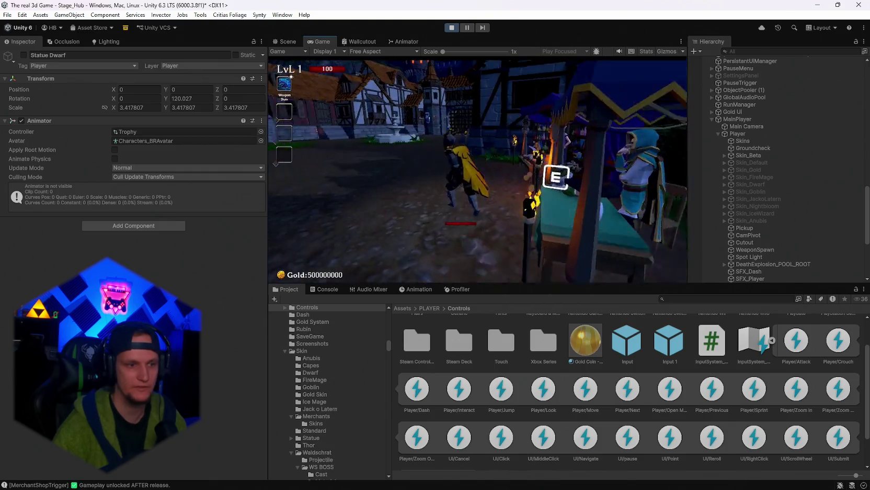
Open and close the leaderboard, stop play mode, and frame the Statue Dwarf
{"action": "key", "text": "w"}
{"action": "key", "text": "w"}
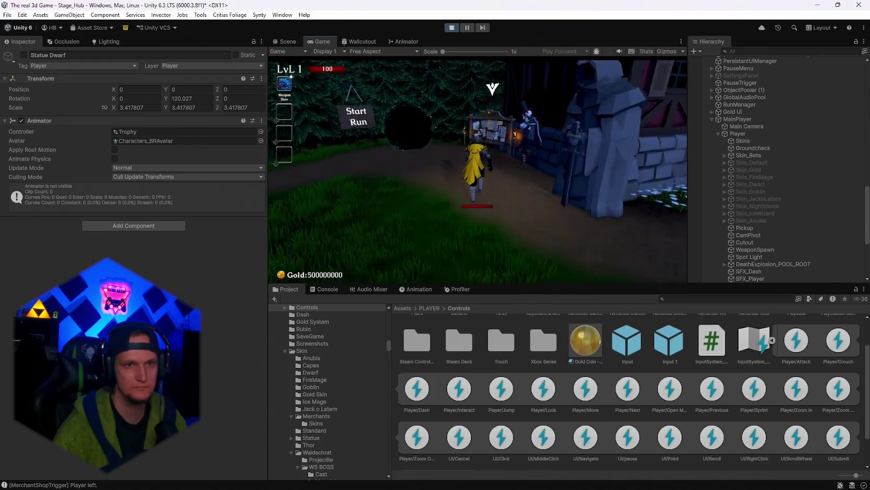
{"action": "key", "text": "e"}
{"action": "left_click", "coordinate": [474, 268]}
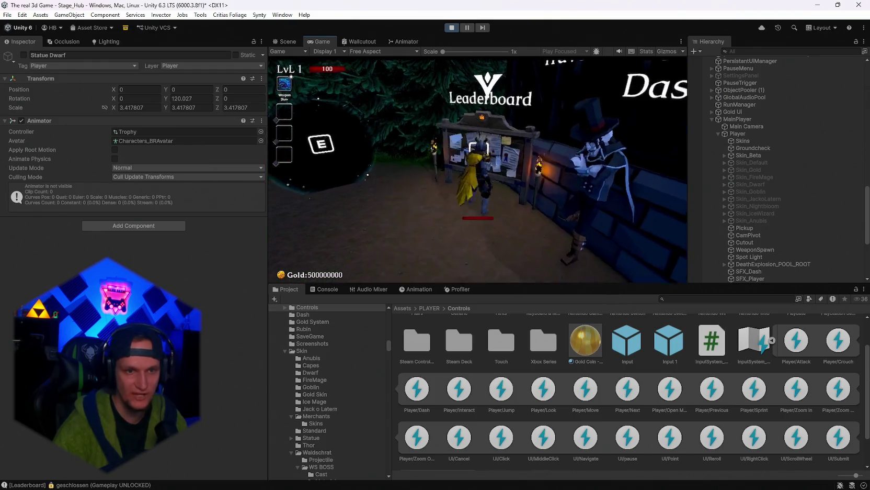
{"action": "key", "text": "w"}
{"action": "key", "text": "Escape"}
{"action": "key", "text": "ctrl+p"}
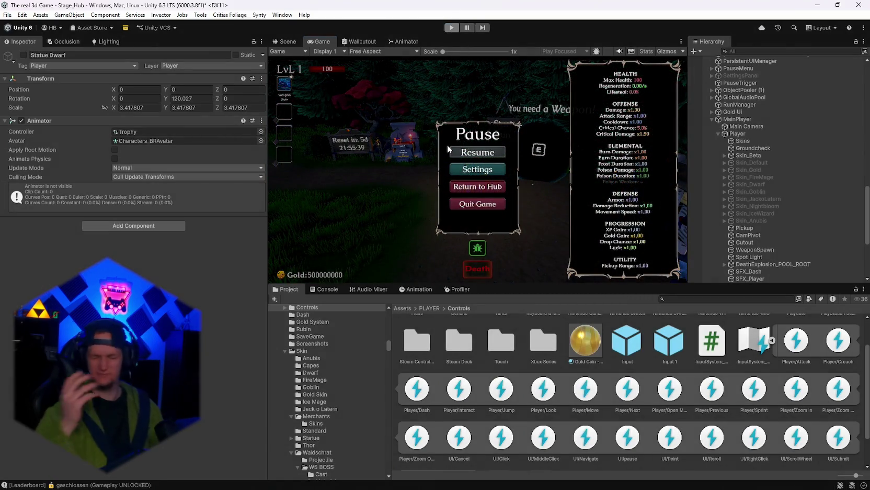
{"action": "key", "text": "f"}
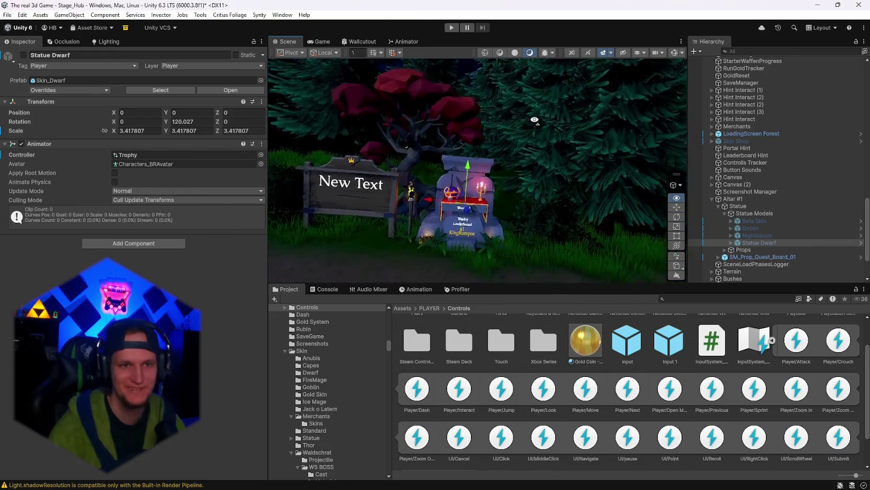
Put the statue on the Default layer and inspect its Nightbloom model
{"action": "left_click", "coordinate": [199, 66]}
{"action": "left_click", "coordinate": [197, 76]}
{"action": "left_click", "coordinate": [395, 259]}
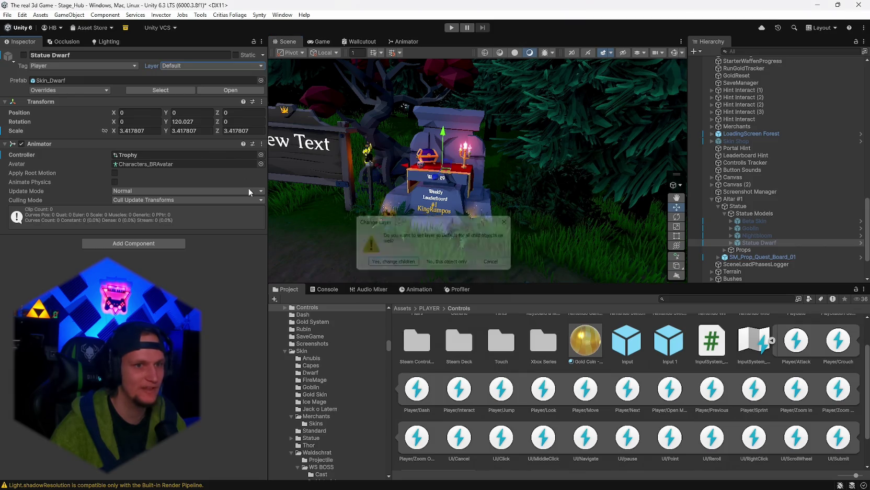
{"action": "left_click", "coordinate": [750, 235]}
{"action": "left_click", "coordinate": [750, 221]}
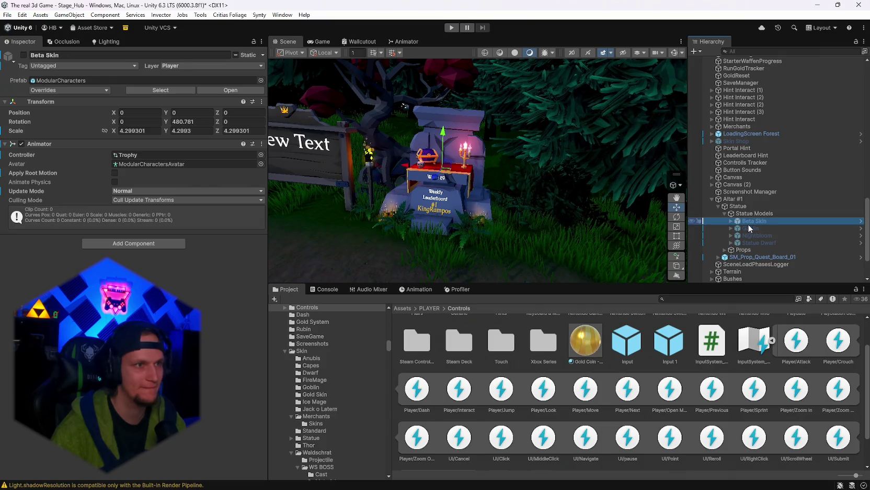
Set Statue Dwarf's tag to Untagged, activate it, and enter play mode
{"action": "left_click", "coordinate": [743, 244]}
{"action": "left_click", "coordinate": [69, 66]}
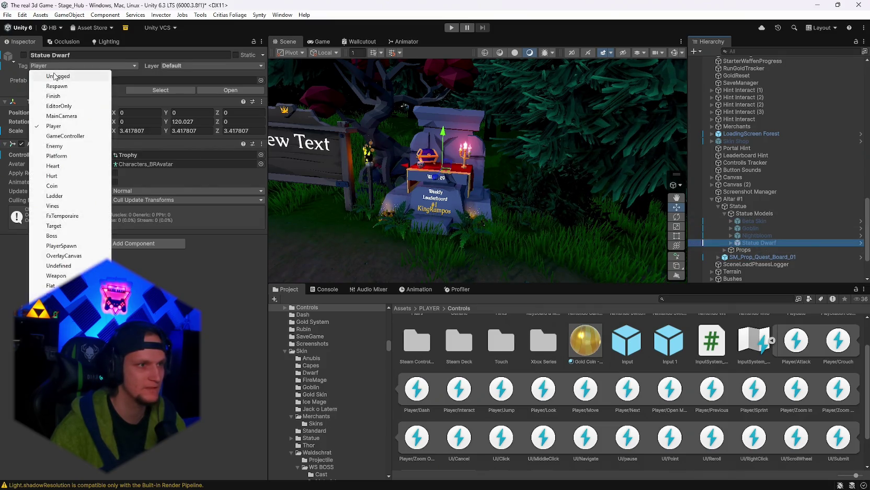
{"action": "left_click", "coordinate": [57, 70]}
{"action": "left_click", "coordinate": [23, 55]}
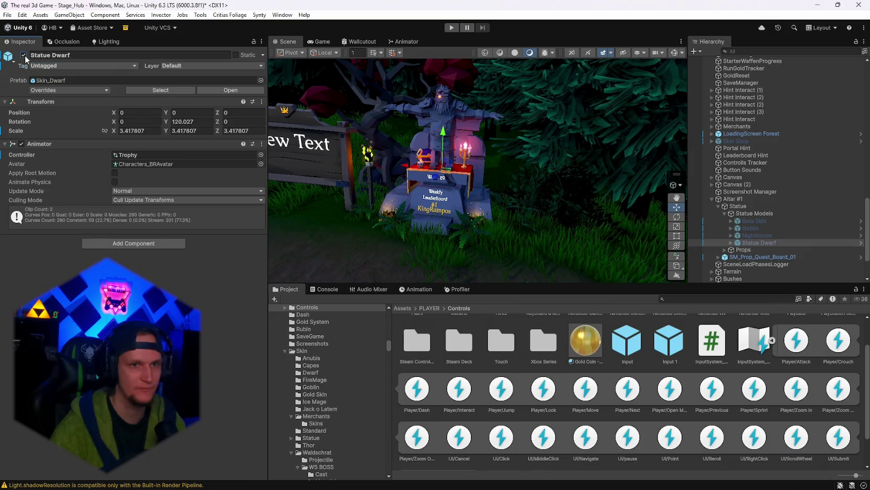
{"action": "left_click", "coordinate": [451, 27]}
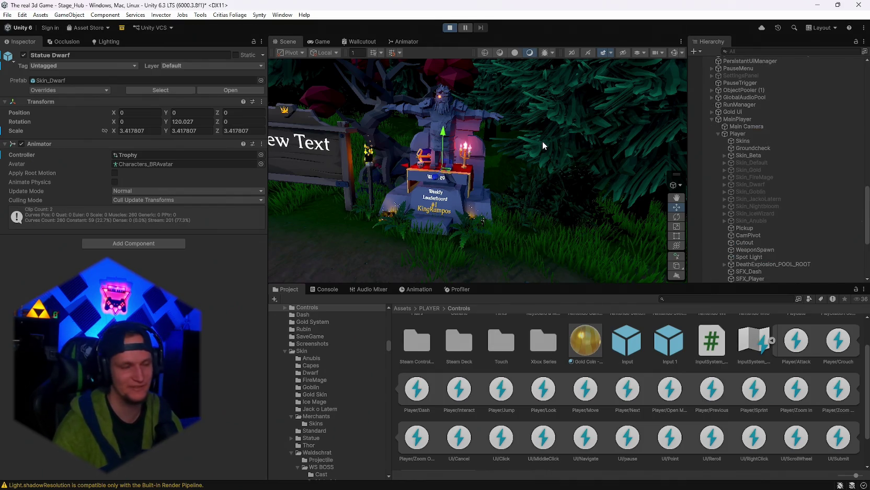
Walk to the Start Run sign, opening and closing the Global Leaderboard
{"action": "key", "text": "w"}
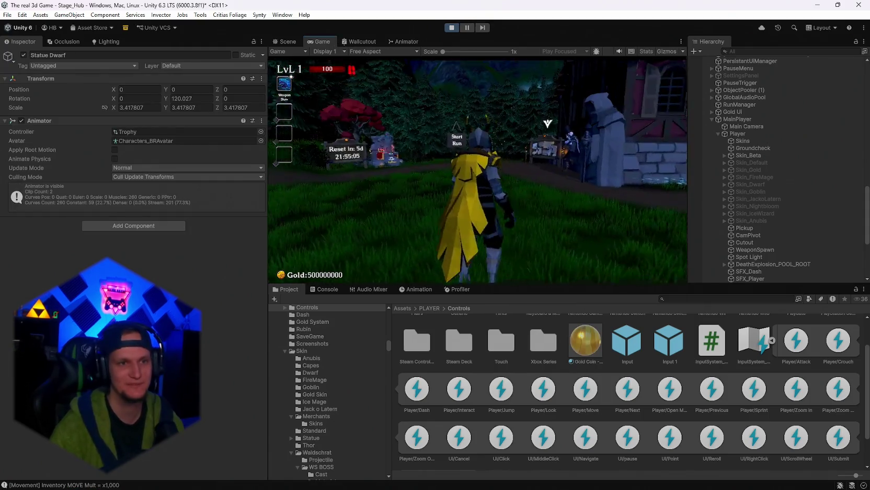
{"action": "key", "text": "e"}
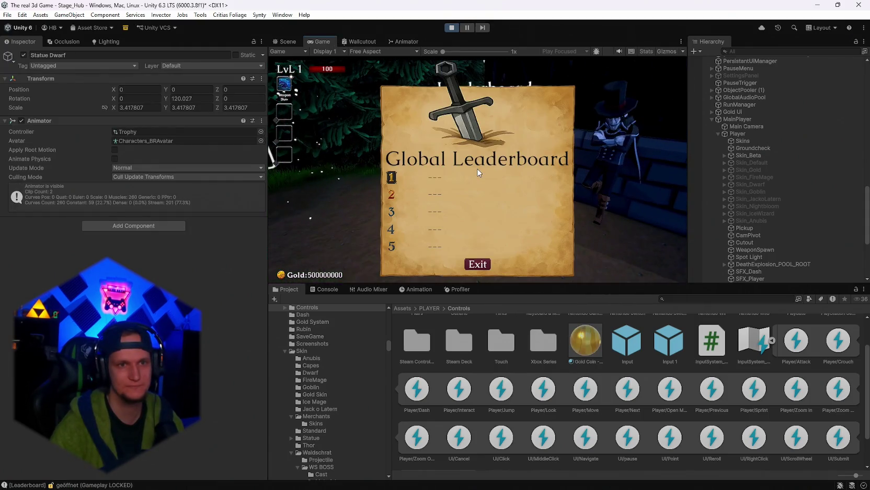
{"action": "key", "text": "Escape"}
{"action": "key", "text": "w"}
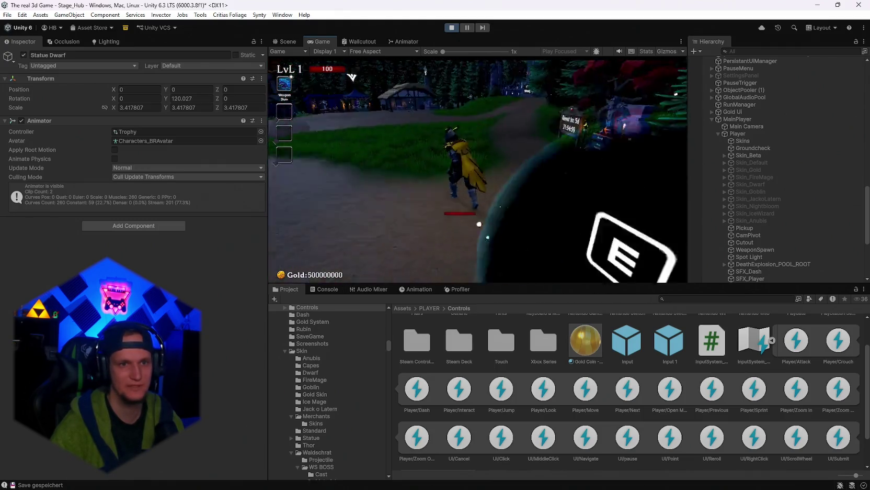
Run to the Get a Weapon shop and choose the Mjolnier hammer
{"action": "key", "text": "w"}
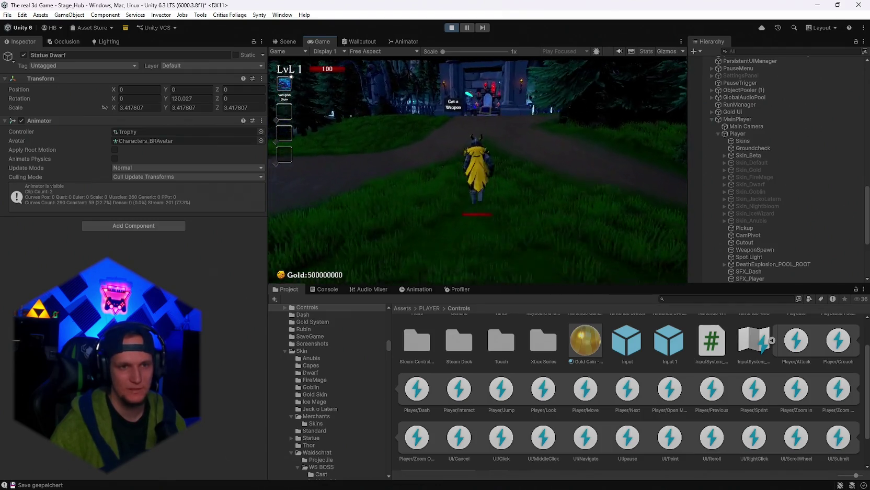
{"action": "key", "text": "space"}
{"action": "key", "text": "w"}
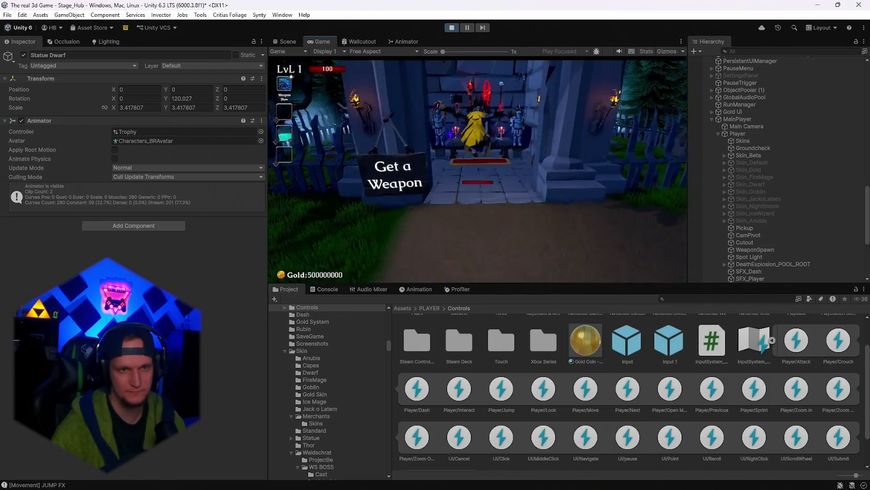
{"action": "left_click", "coordinate": [424, 120]}
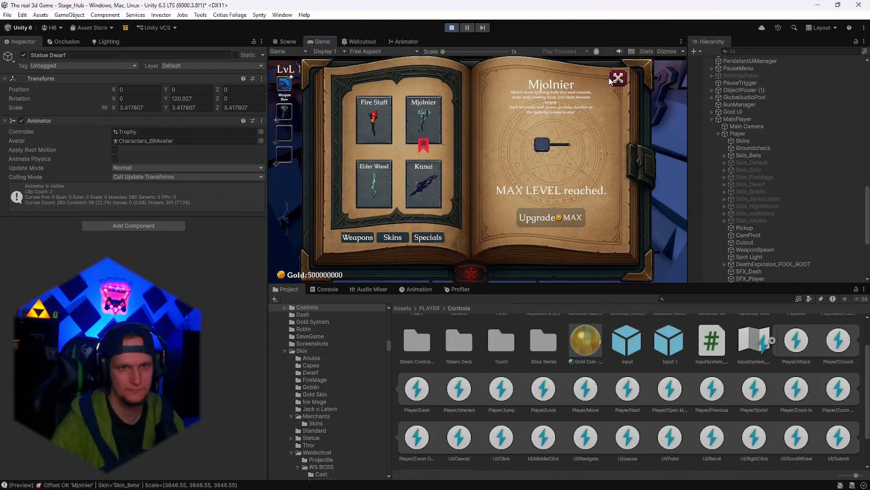
{"action": "key", "text": "Escape"}
Run back along the path and enter the Start Run portal
{"action": "key", "text": "w"}
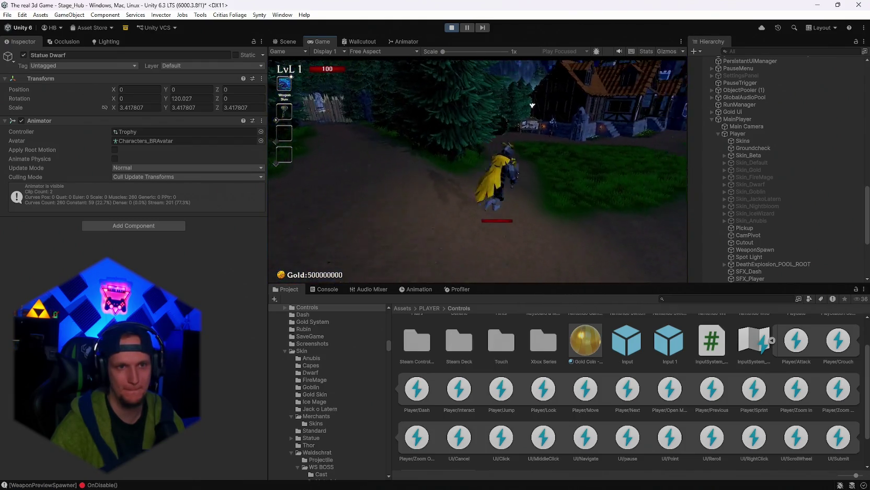
{"action": "key", "text": "w"}
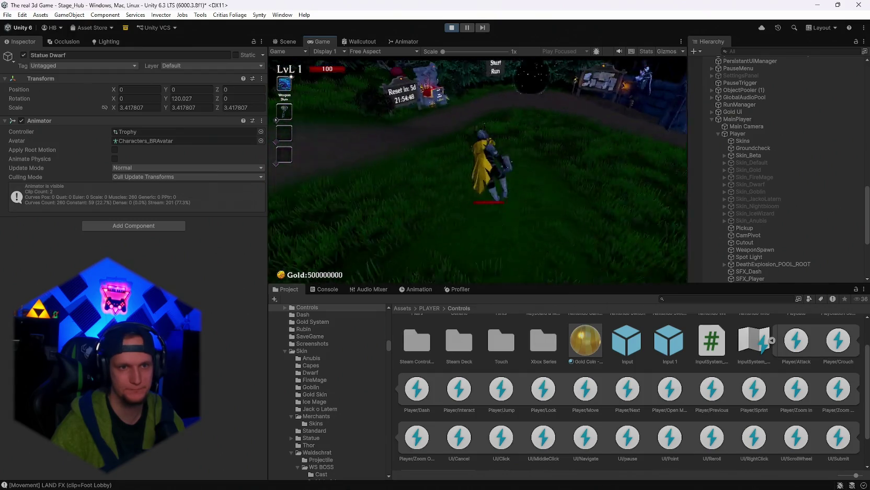
{"action": "key", "text": "w"}
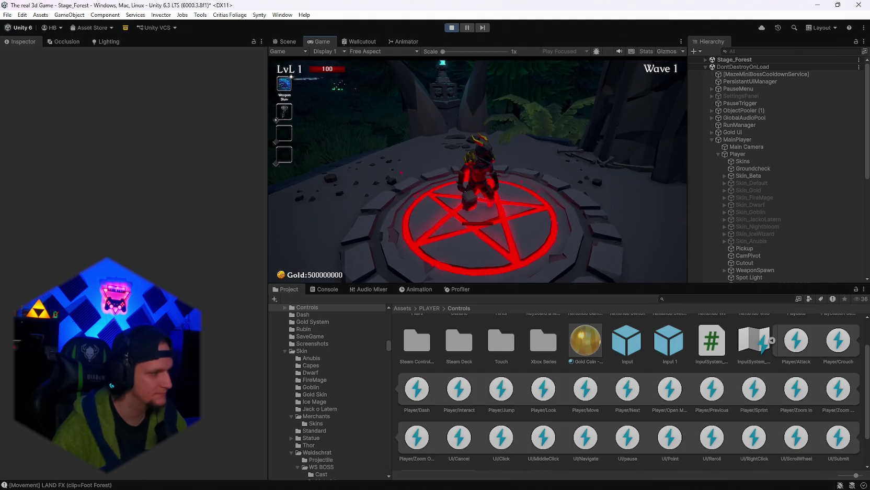
Run off the pentagram through the Wave 1 forest, then open the Pause menu
{"action": "key", "text": "w"}
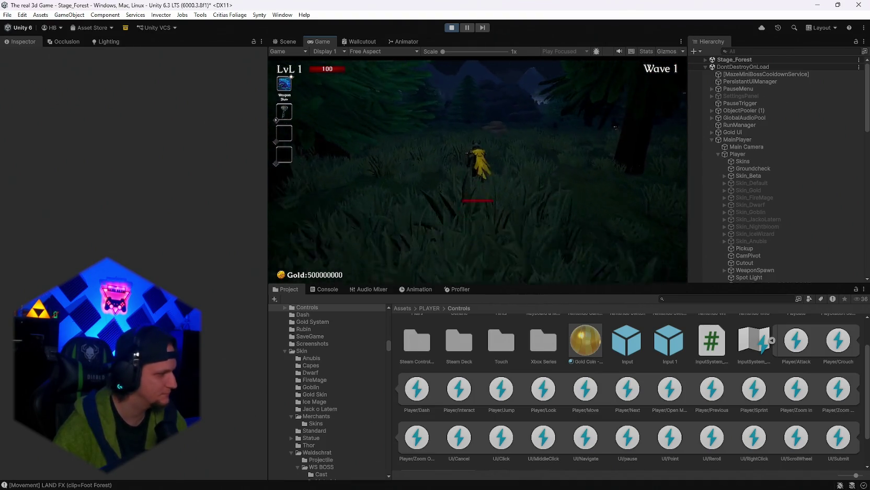
{"action": "key", "text": "Escape"}
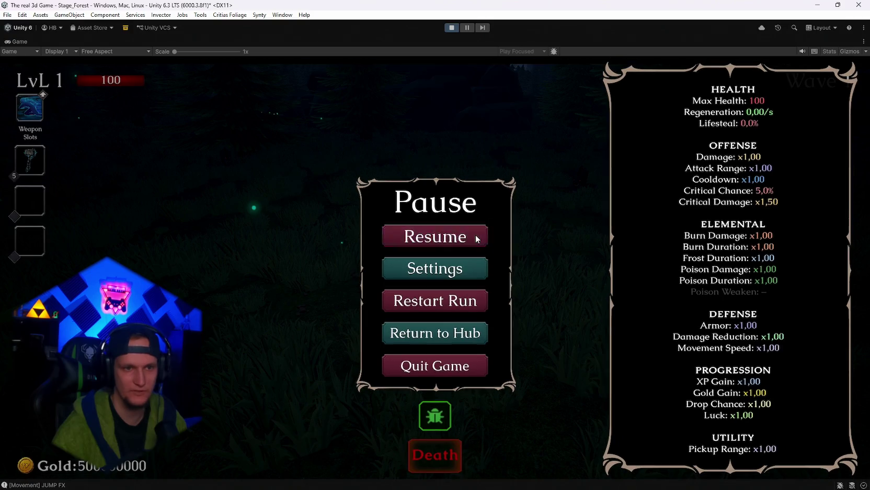
Raise the Player's roll-landing threshold below the Stage Landing FX Table from 4 to 7
{"action": "left_click", "coordinate": [476, 234]}
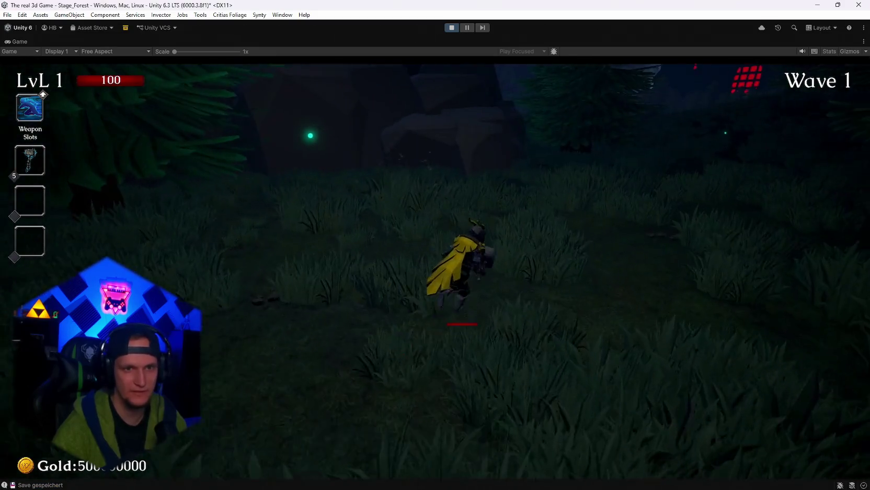
{"action": "key", "text": "Escape"}
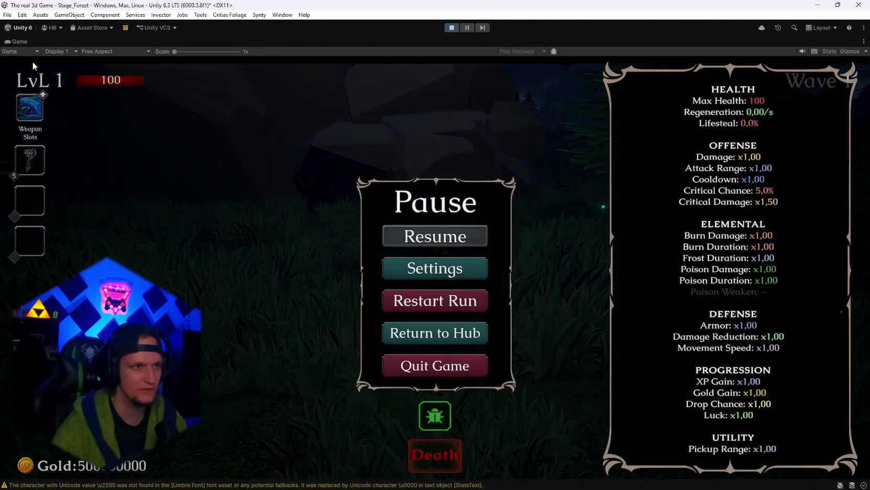
{"action": "double_click", "coordinate": [6, 43]}
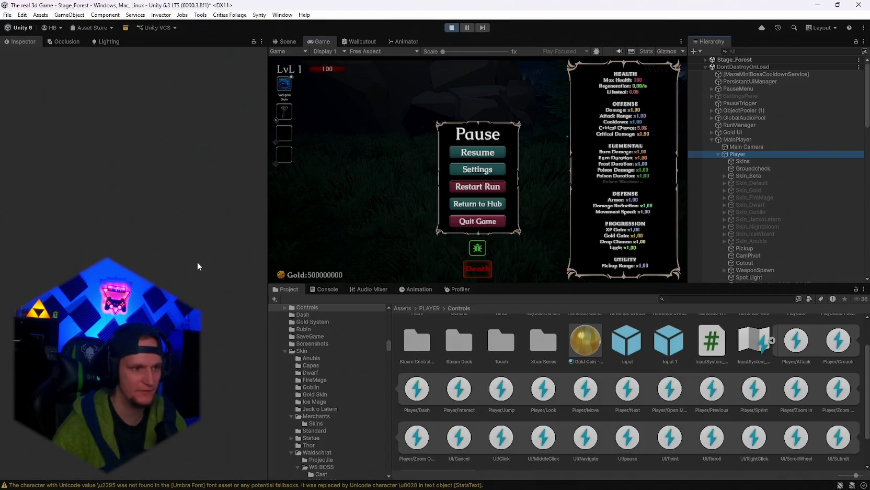
{"action": "scroll", "coordinate": [208, 292], "scroll_direction": "down", "scroll_amount": 2}
{"action": "scroll", "coordinate": [135, 209], "scroll_direction": "down", "scroll_amount": 10}
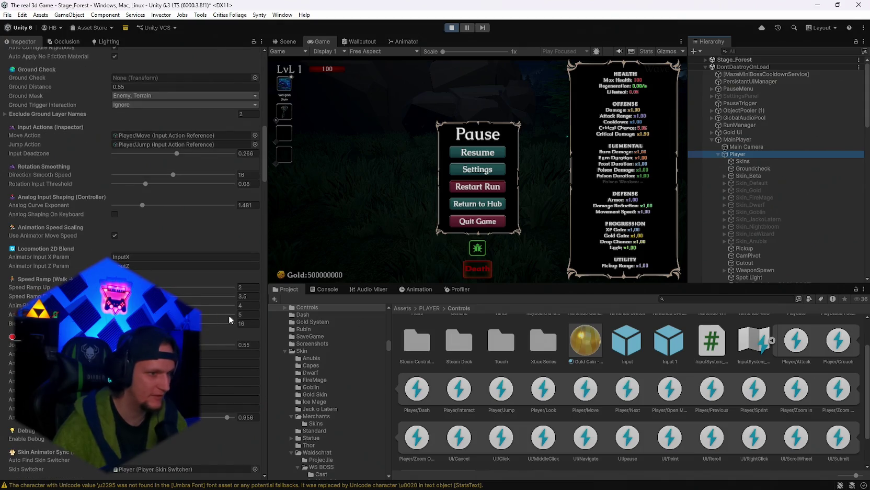
{"action": "scroll", "coordinate": [222, 330], "scroll_direction": "down", "scroll_amount": 4}
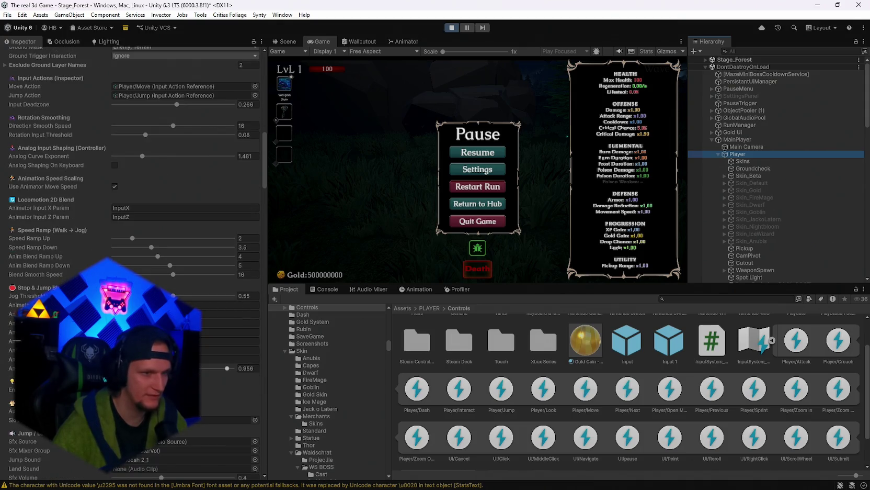
{"action": "scroll", "coordinate": [134, 261], "scroll_direction": "down", "scroll_amount": 20}
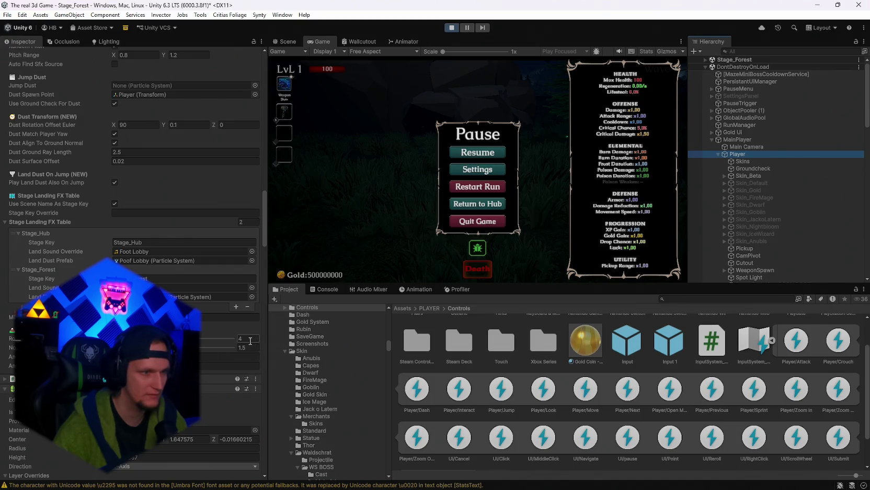
{"action": "type", "text": "7"}
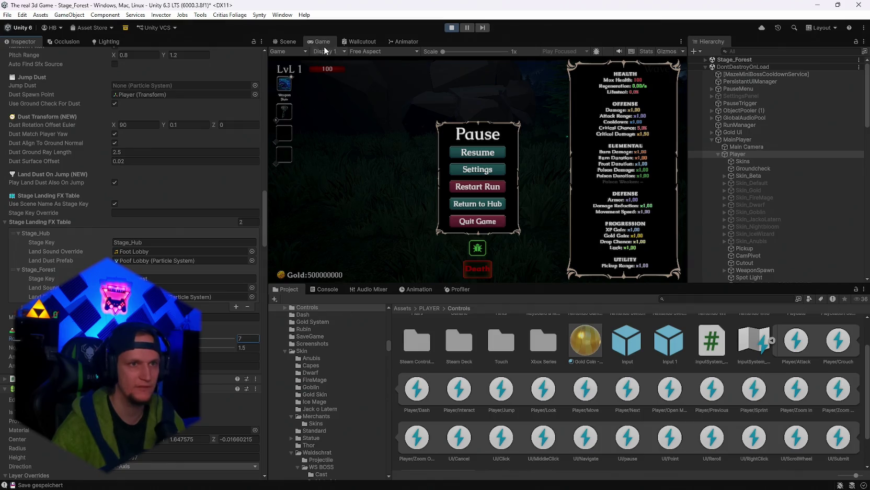
{"action": "double_click", "coordinate": [322, 41]}
Resume the forest run, steer through the grass, and attack enemies
{"action": "left_click", "coordinate": [446, 234]}
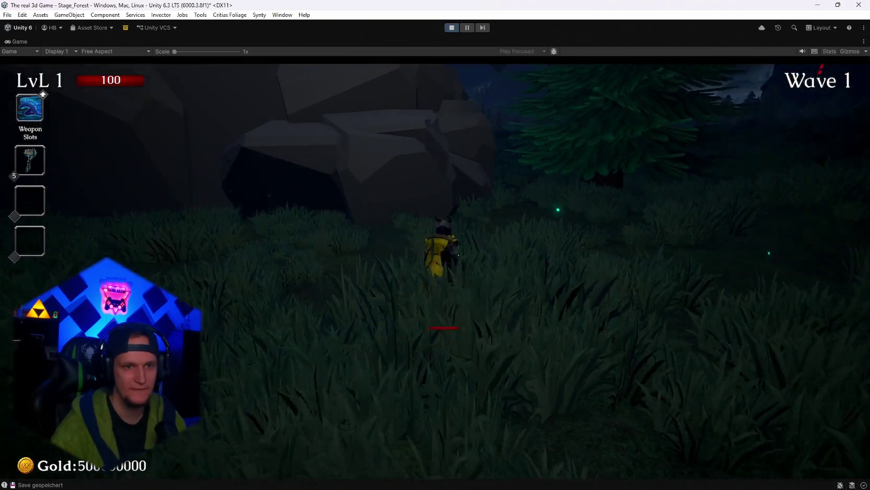
{"action": "key", "text": "w"}
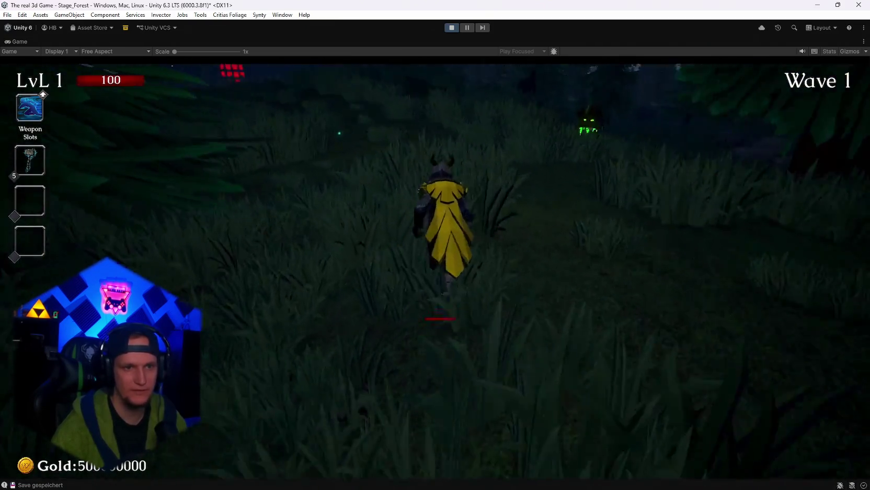
{"action": "key", "text": "w"}
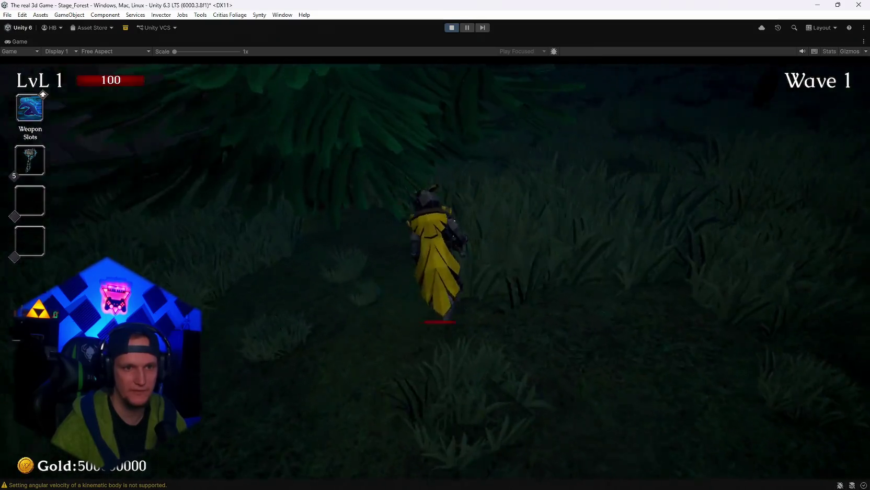
{"action": "key", "text": "a"}
{"action": "key", "text": "d"}
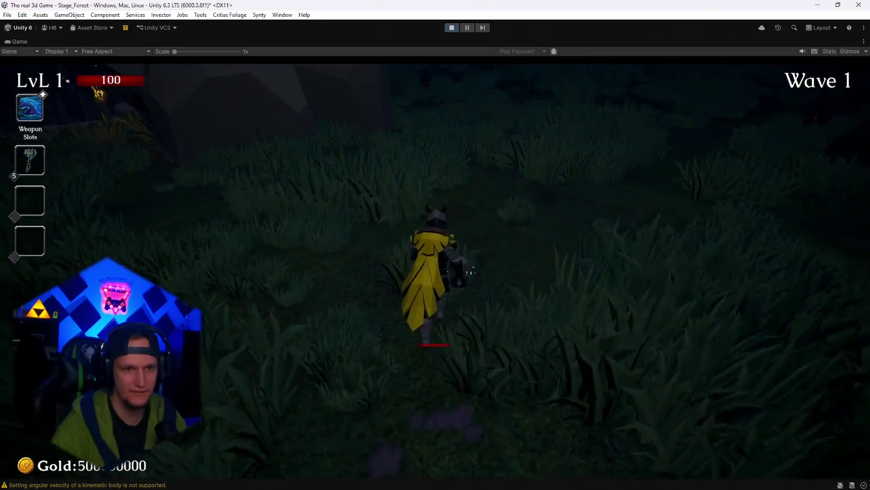
{"action": "key", "text": "d"}
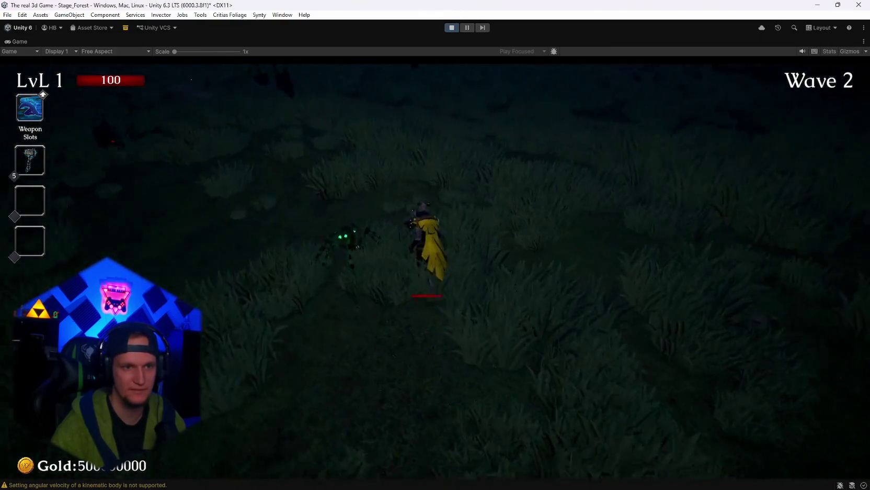
Jump twice while running at enemies to test landing effects into Wave 2
{"action": "key", "text": "w"}
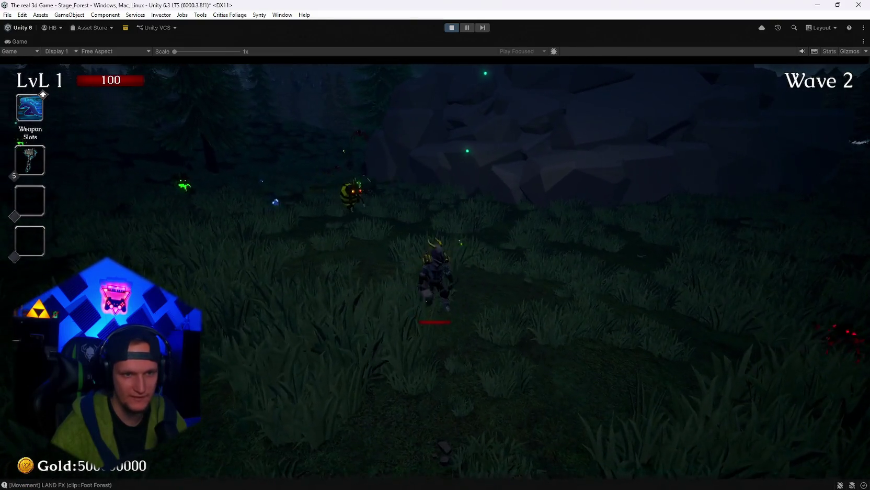
{"action": "key", "text": "space"}
{"action": "key", "text": "w"}
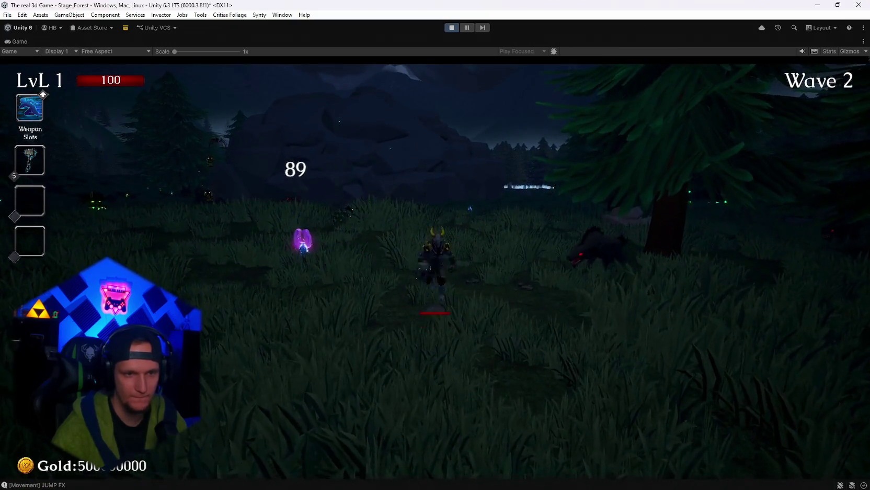
{"action": "key", "text": "space"}
{"action": "key", "text": "w"}
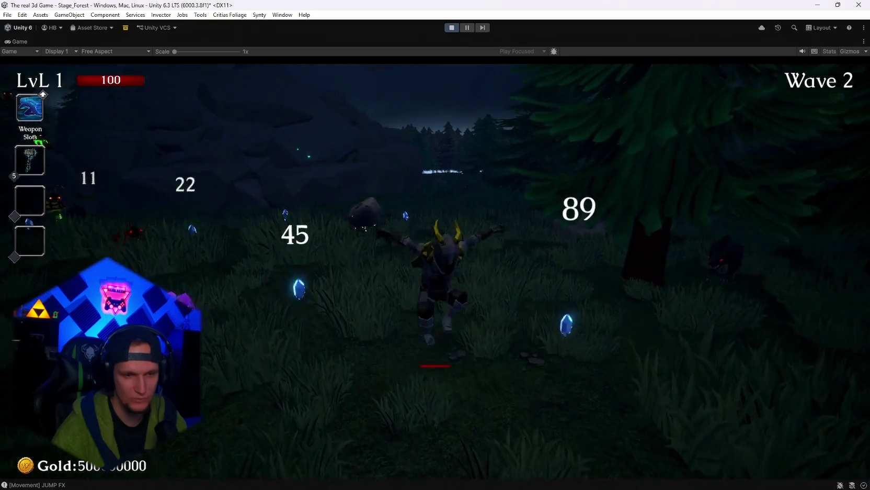
{"action": "key", "text": "w"}
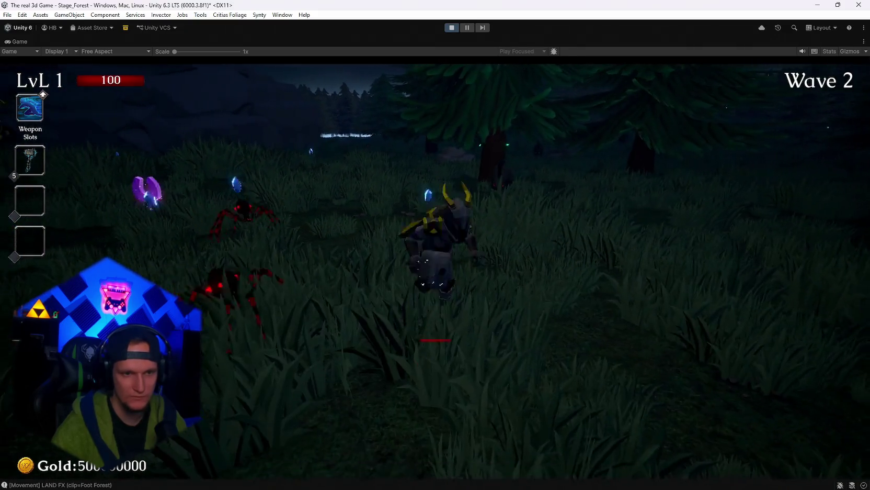
Pause the forest run and restore the full editor to look over the player's Inspector
{"action": "key", "text": "Escape"}
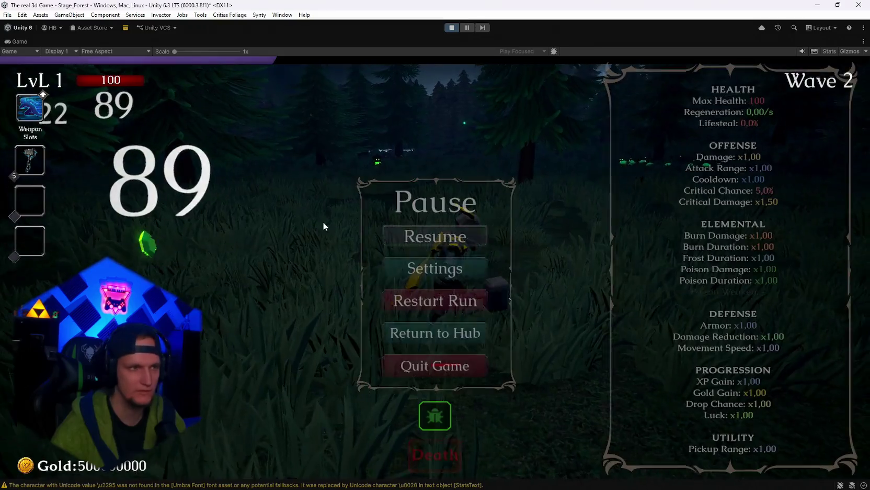
{"action": "double_click", "coordinate": [14, 42]}
{"action": "scroll", "coordinate": [133, 261], "scroll_direction": "down", "scroll_amount": 10}
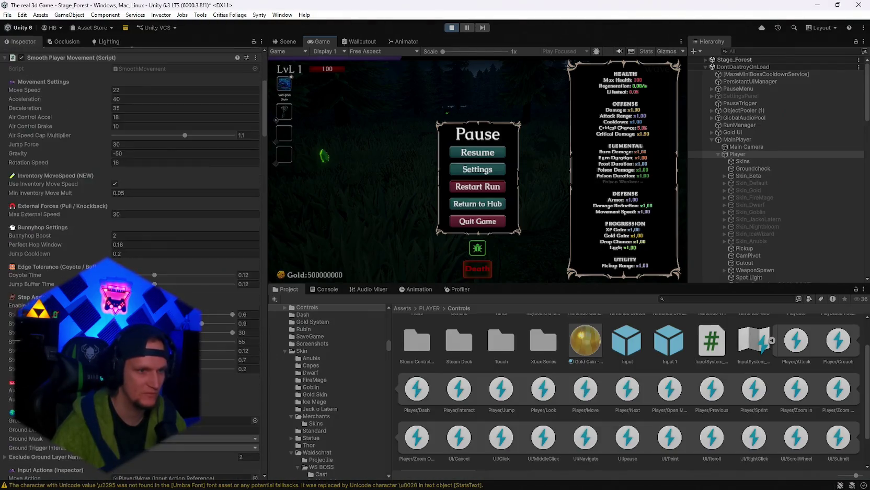
{"action": "scroll", "coordinate": [133, 261], "scroll_direction": "down", "scroll_amount": 15}
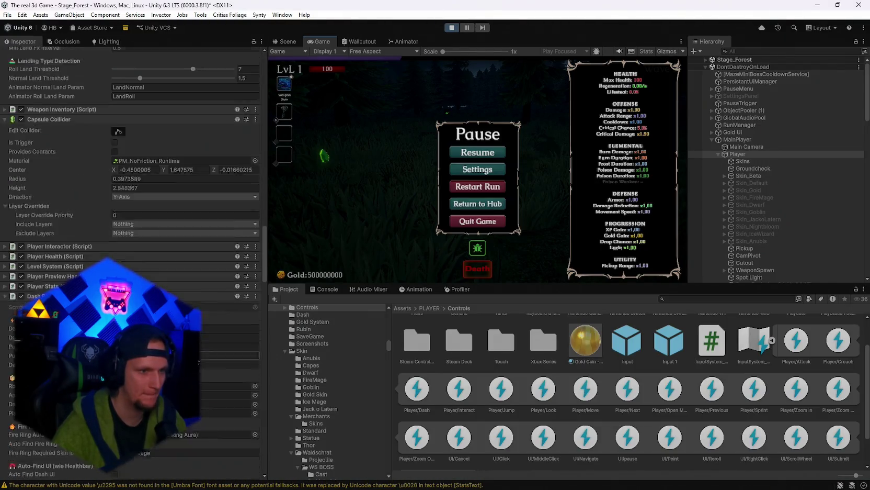
{"action": "scroll", "coordinate": [133, 262], "scroll_direction": "down", "scroll_amount": 15}
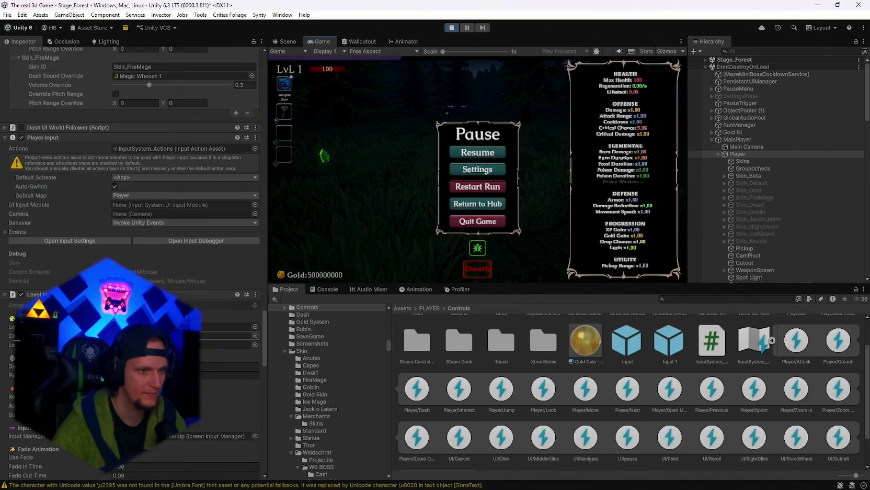
{"action": "scroll", "coordinate": [133, 262], "scroll_direction": "down", "scroll_amount": 8}
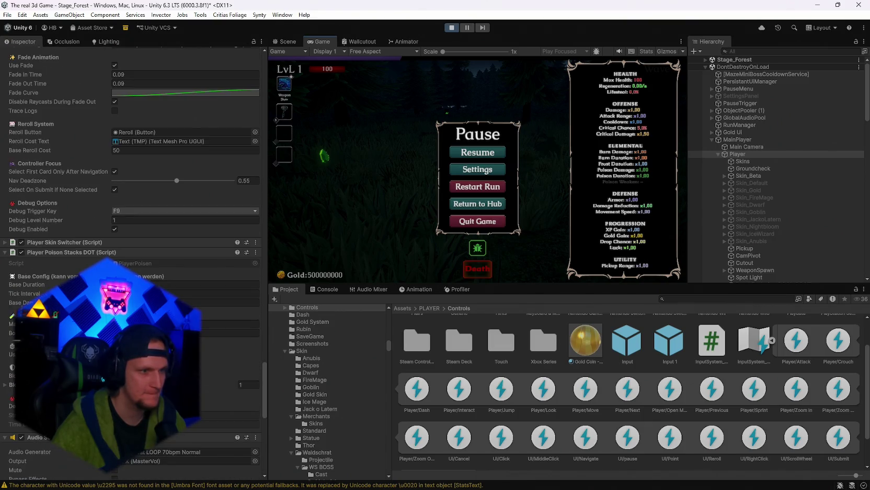
{"action": "scroll", "coordinate": [248, 318], "scroll_direction": "up", "scroll_amount": 9}
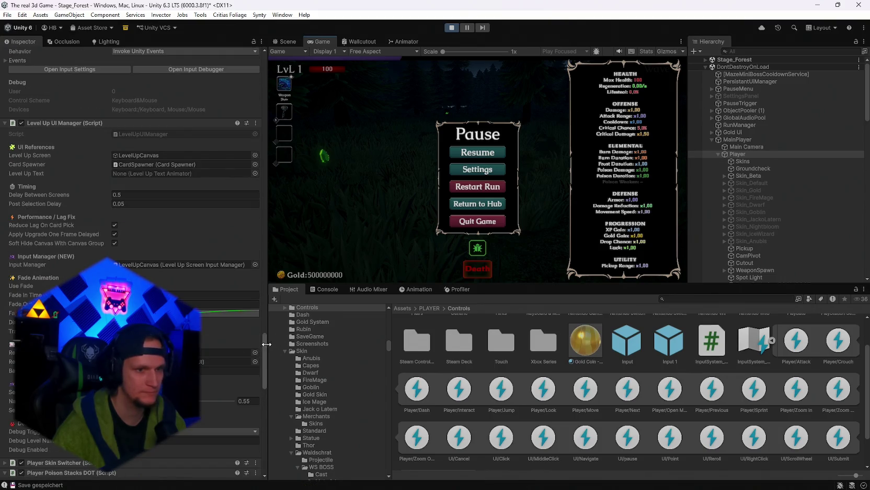
{"action": "mouse_move", "coordinate": [267, 344]}
{"action": "left_mouse_down"}
{"action": "mouse_move", "coordinate": [261, 206]}
{"action": "mouse_move", "coordinate": [270, 107]}
{"action": "mouse_move", "coordinate": [264, 208]}
{"action": "left_mouse_up"}
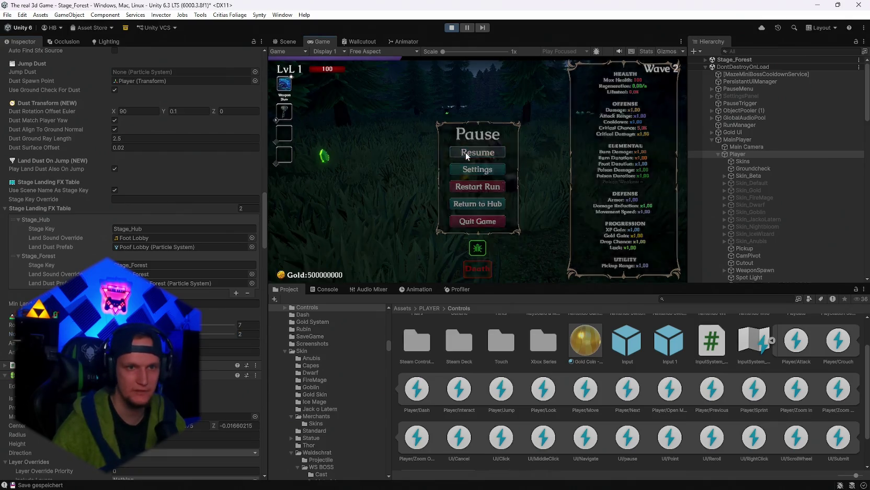
Resume the run with the Game view maximized and push on into Wave 3
{"action": "left_click", "coordinate": [465, 153]}
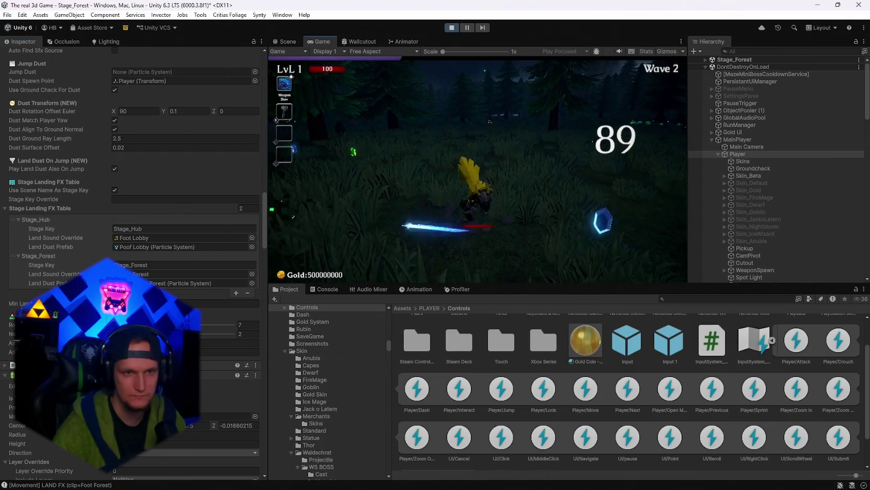
{"action": "key", "text": "Escape"}
{"action": "double_click", "coordinate": [314, 43]}
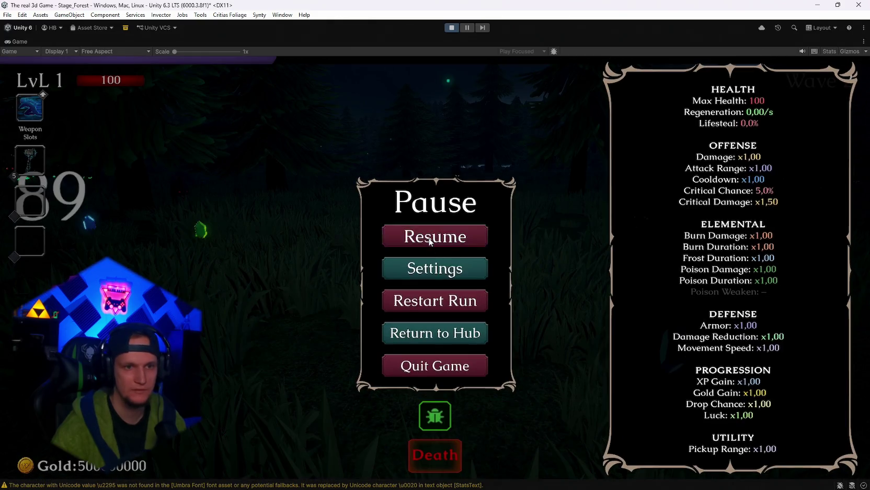
{"action": "left_click", "coordinate": [429, 241]}
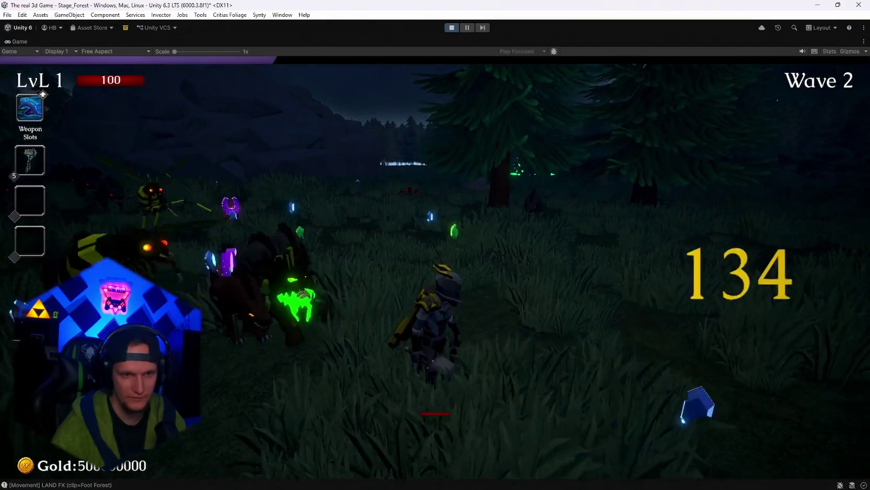
{"action": "key", "text": "space"}
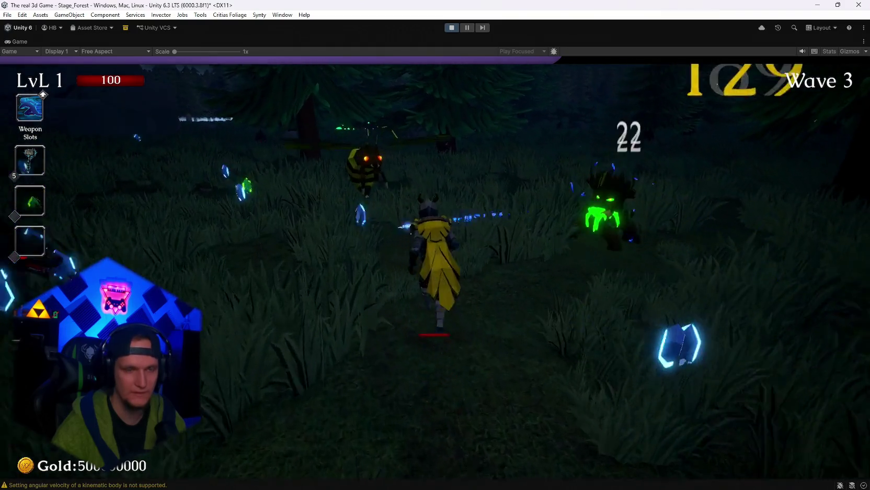
Pause the Wave 3 run, restore the editor and scroll the Inspector to Landing Type Detection
{"action": "key", "text": "Escape"}
{"action": "double_click", "coordinate": [11, 45]}
{"action": "scroll", "coordinate": [179, 263], "scroll_direction": "down", "scroll_amount": 10}
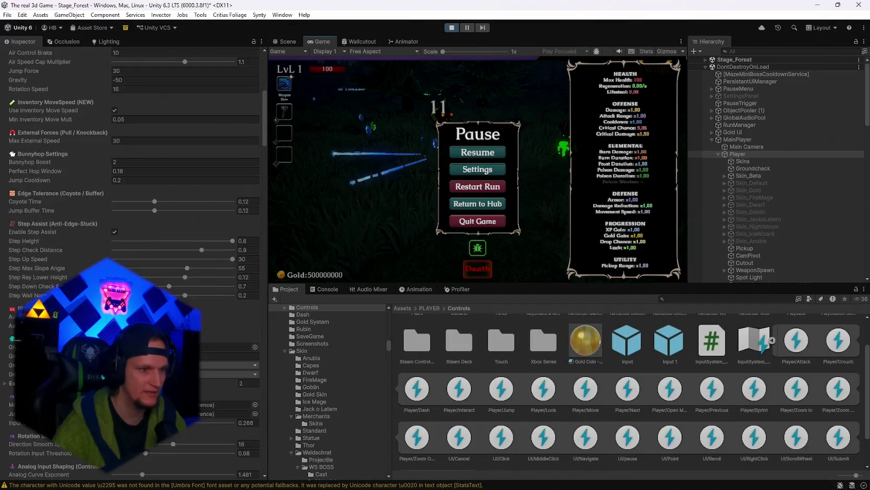
{"action": "scroll", "coordinate": [128, 205], "scroll_direction": "down", "scroll_amount": 15}
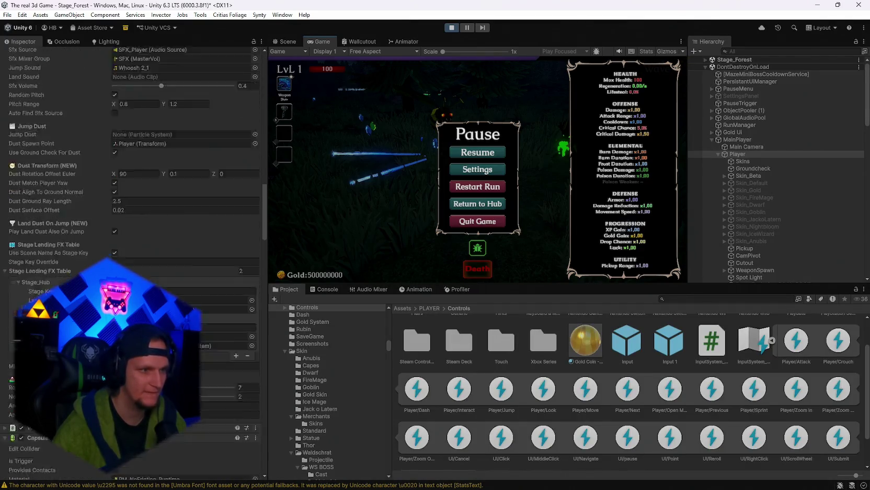
{"action": "scroll", "coordinate": [157, 215], "scroll_direction": "down", "scroll_amount": 2}
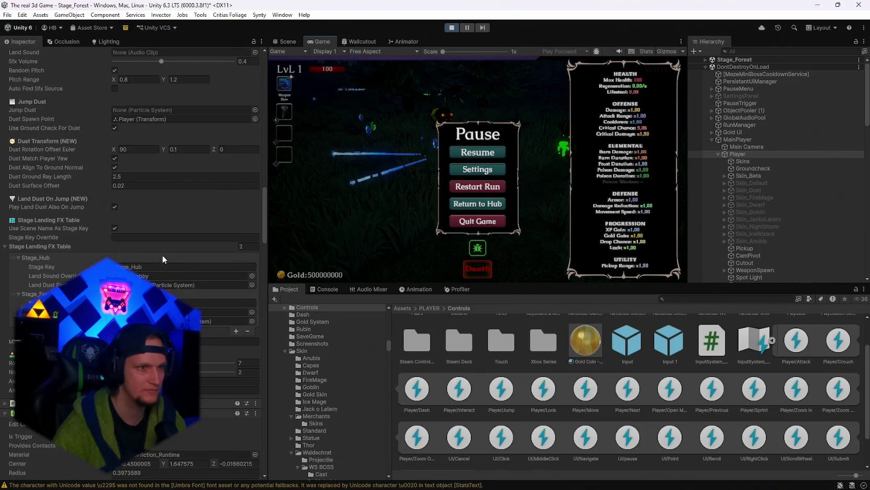
{"action": "scroll", "coordinate": [133, 261], "scroll_direction": "up", "scroll_amount": 4}
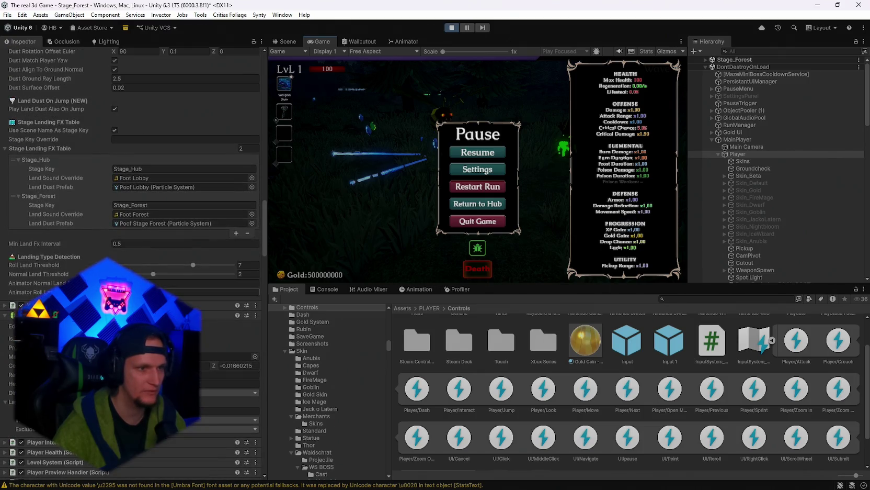
Enter Normal Land Threshold 5, playtest it maximized into Wave 4, then pause with the editor restored
{"action": "type", "text": "5"}
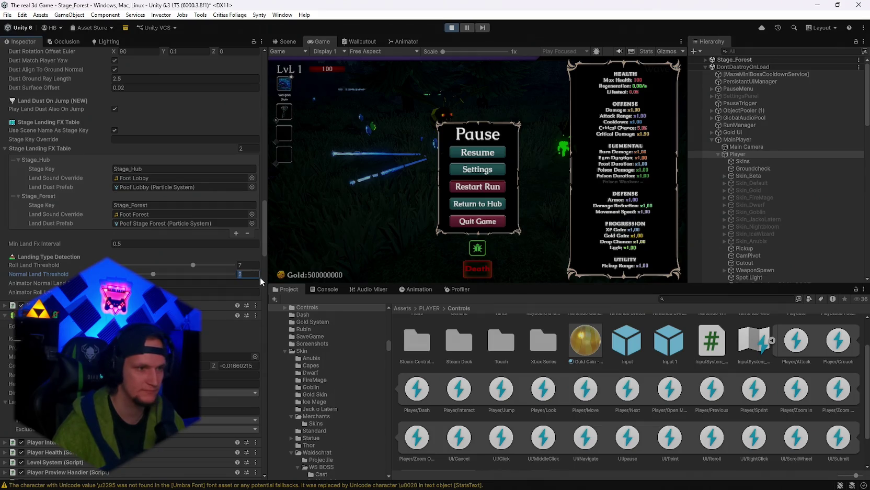
{"action": "double_click", "coordinate": [315, 45]}
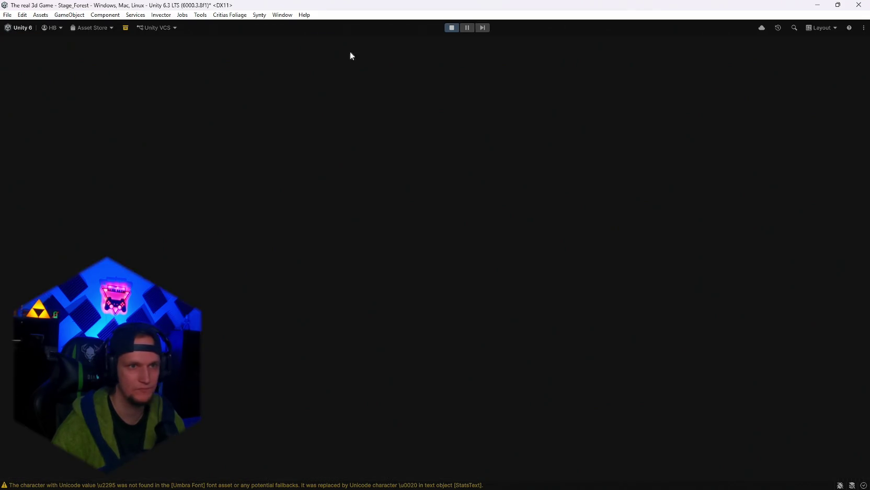
{"action": "key", "text": "Escape"}
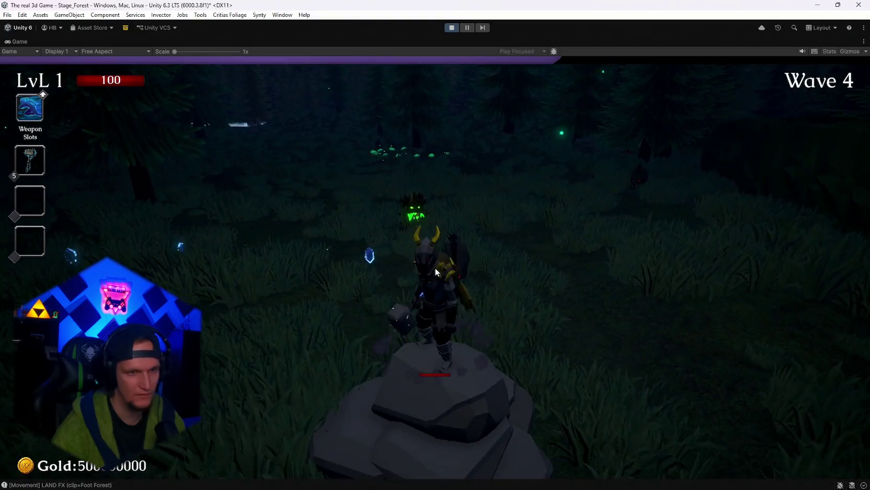
{"action": "key", "text": "Escape"}
{"action": "double_click", "coordinate": [26, 44]}
Drop Normal Land Threshold from 5 to 1 and resume the Wave 4 forest run
{"action": "scroll", "coordinate": [204, 307], "scroll_direction": "down", "scroll_amount": 20}
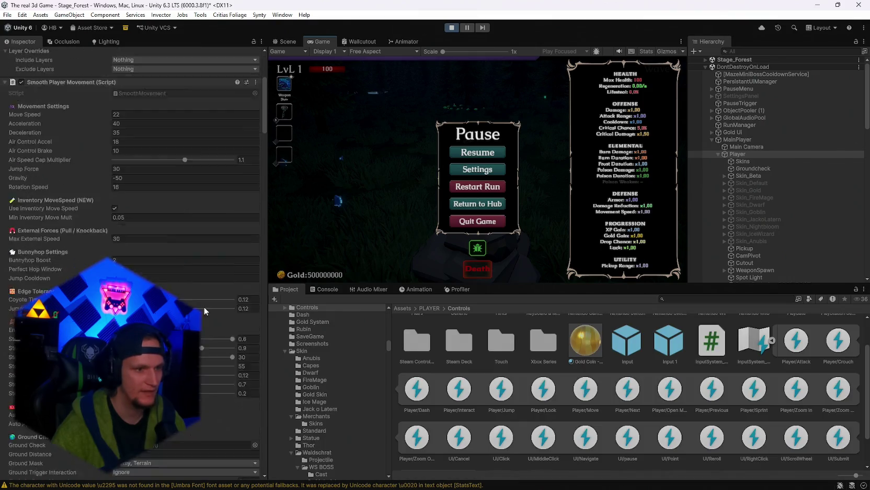
{"action": "scroll", "coordinate": [209, 315], "scroll_direction": "down", "scroll_amount": 10}
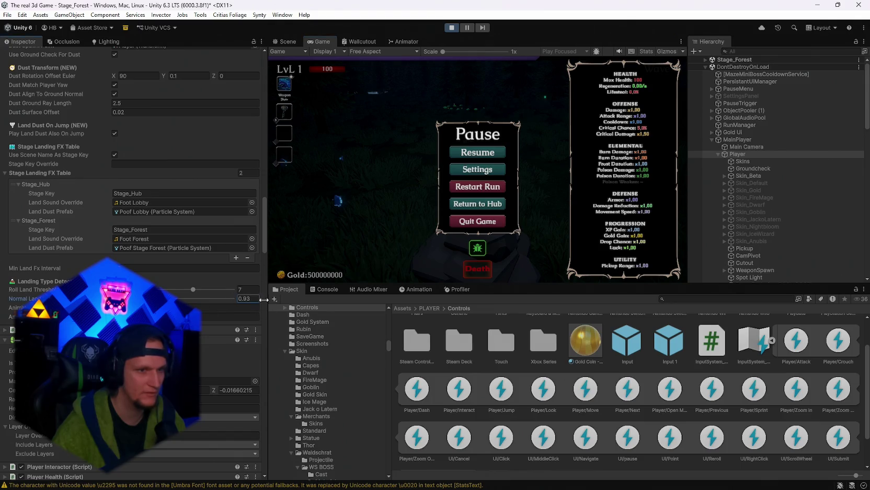
{"action": "left_click", "coordinate": [477, 153]}
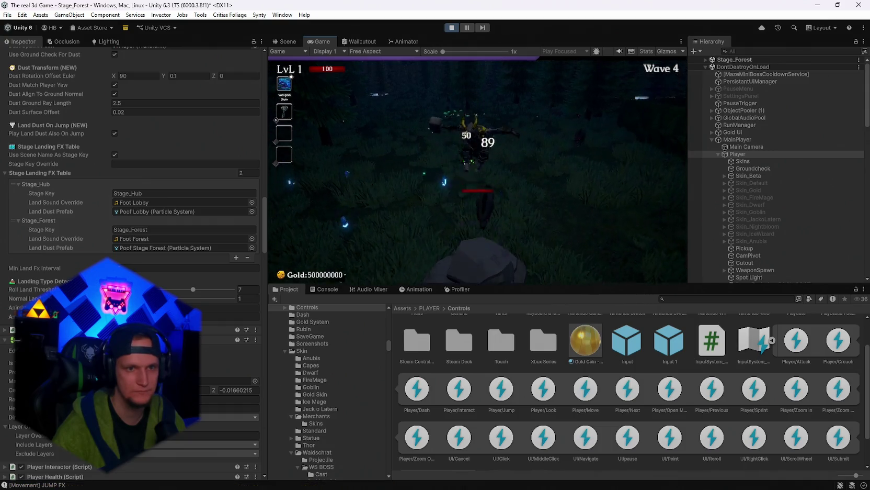
Take the Grenade Launcher as the level-up reward with the Game view maximized
{"action": "left_click", "coordinate": [479, 172]}
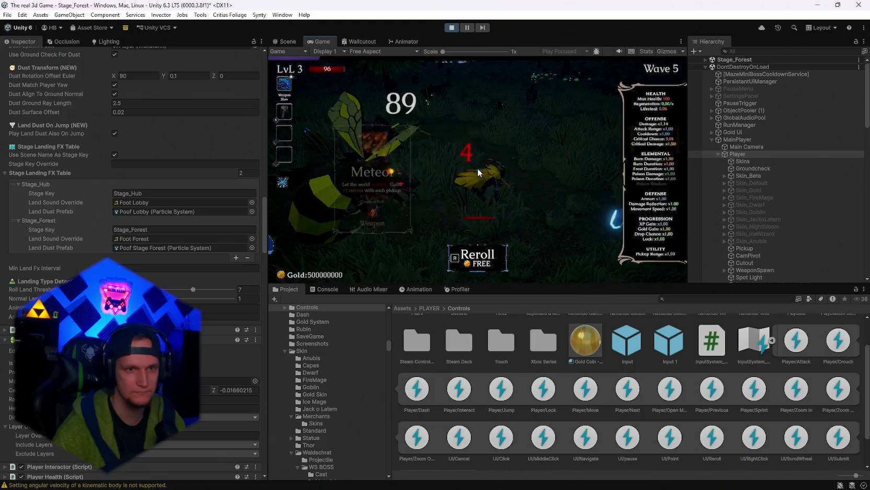
{"action": "double_click", "coordinate": [316, 43]}
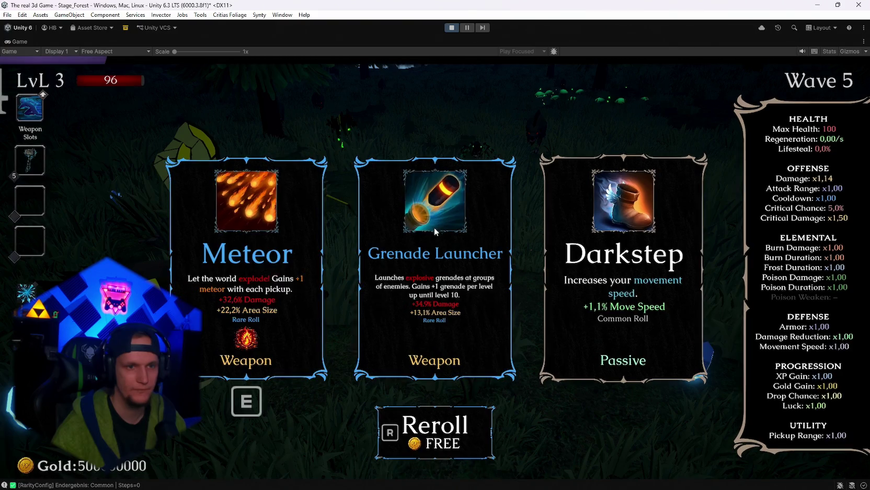
{"action": "left_click", "coordinate": [445, 261]}
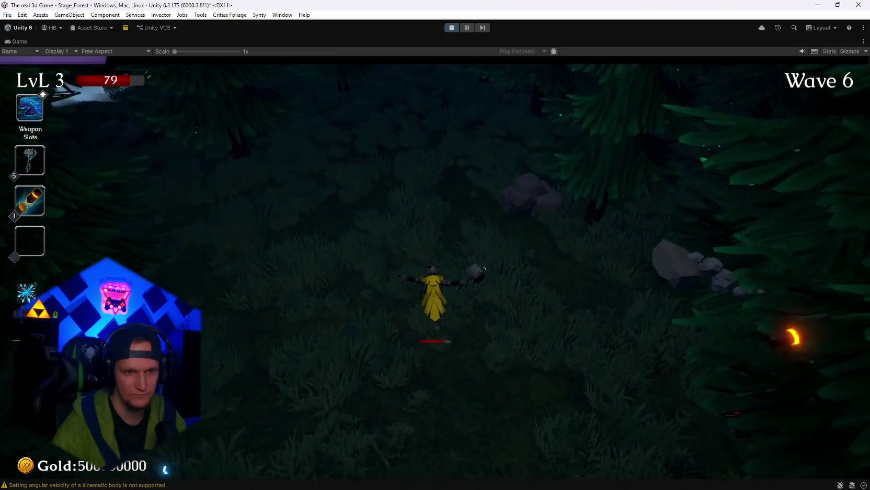
Run and jump through the forest until the Maze Warden boss appears in Wave 6
{"action": "key", "text": "w"}
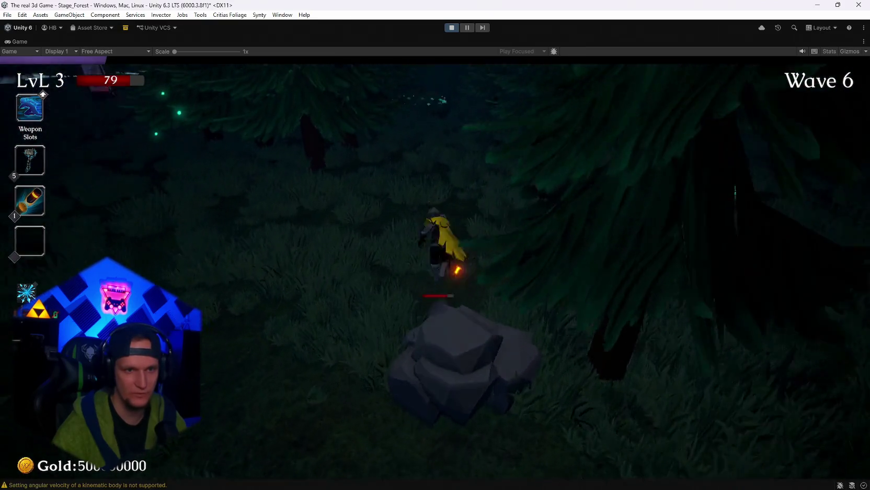
{"action": "key", "text": "w"}
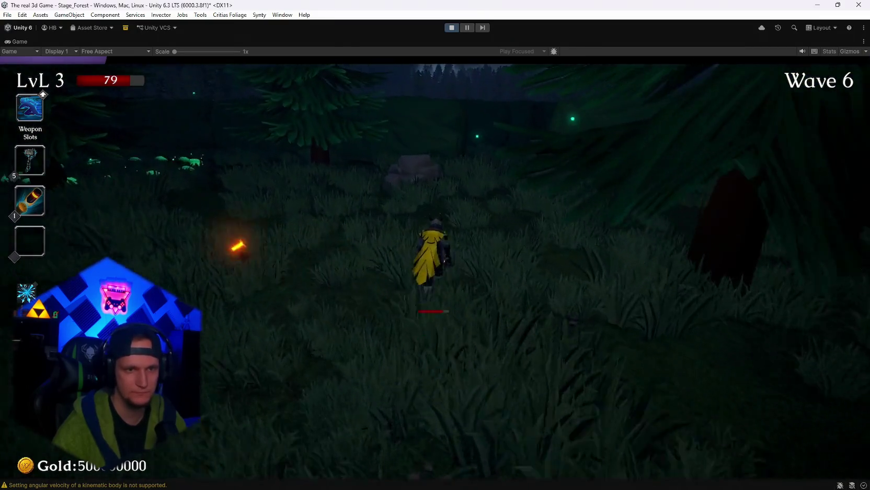
{"action": "key", "text": "space"}
{"action": "key", "text": "w"}
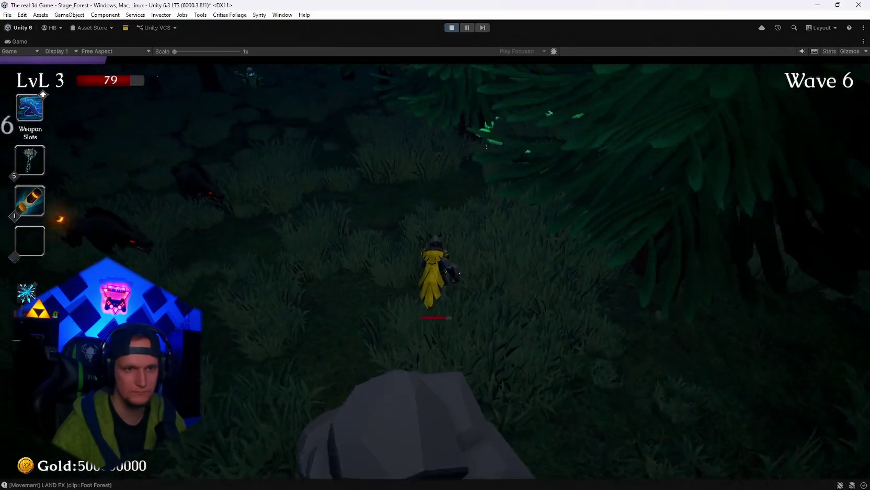
{"action": "key", "text": "w"}
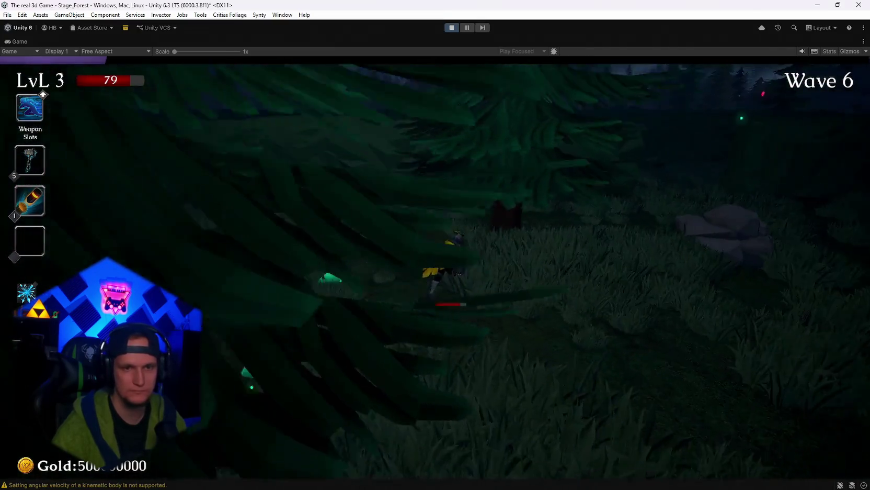
{"action": "key", "text": "w"}
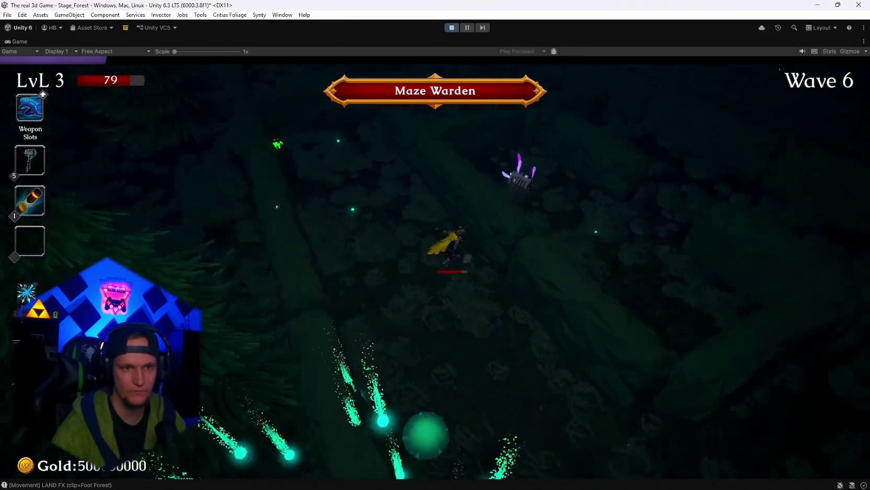
Fight through the Maze Warden encounter and collect the boss reward
{"action": "key", "text": "w"}
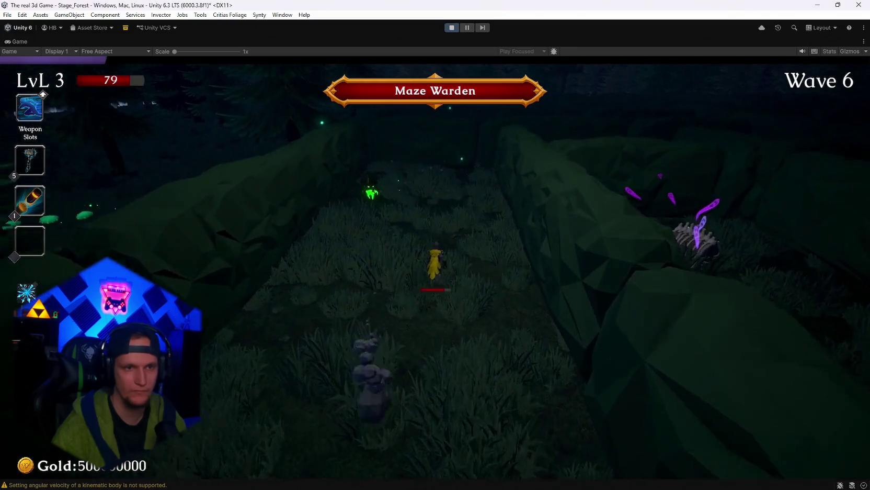
{"action": "key", "text": "w"}
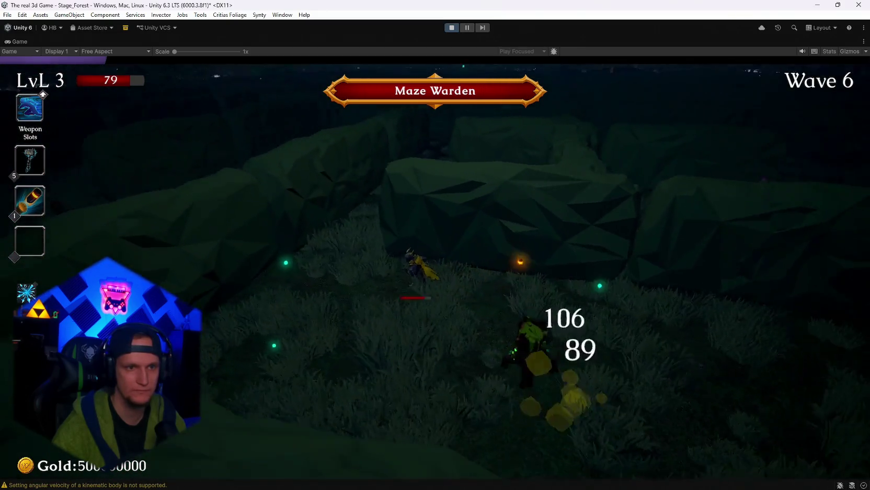
{"action": "key", "text": "space"}
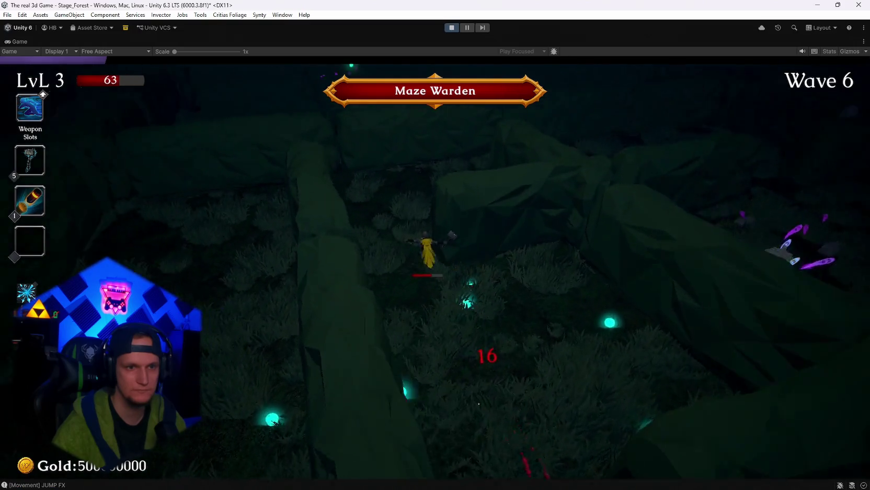
{"action": "key", "text": "w"}
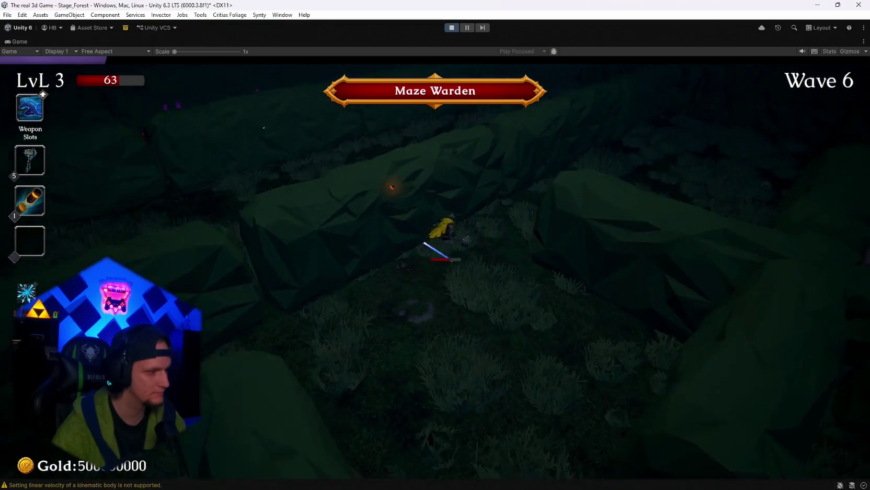
{"action": "key", "text": "w"}
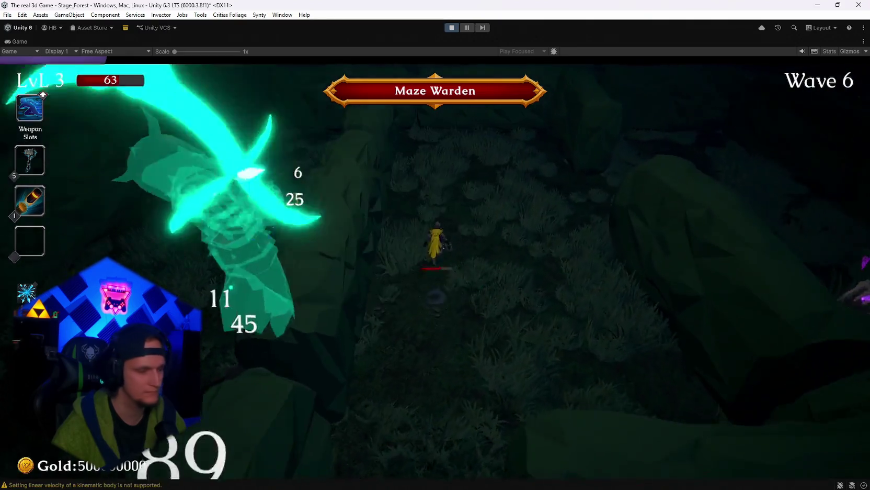
{"action": "key", "text": "w"}
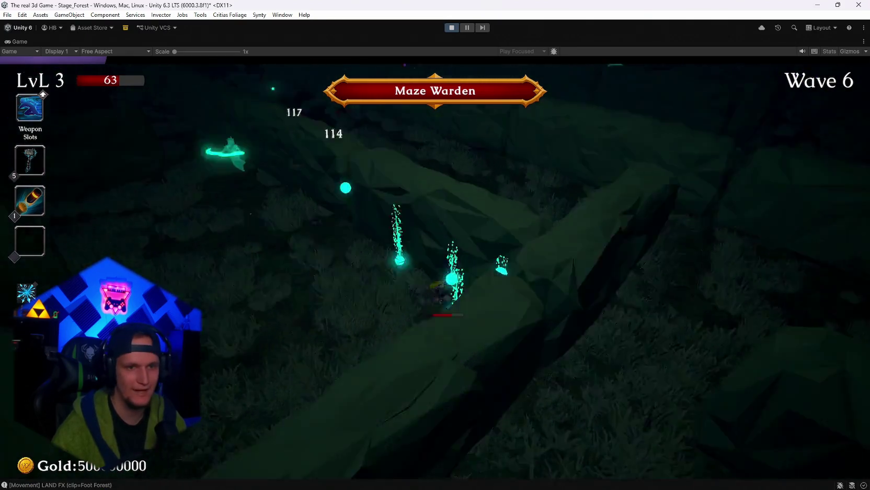
{"action": "key", "text": "w"}
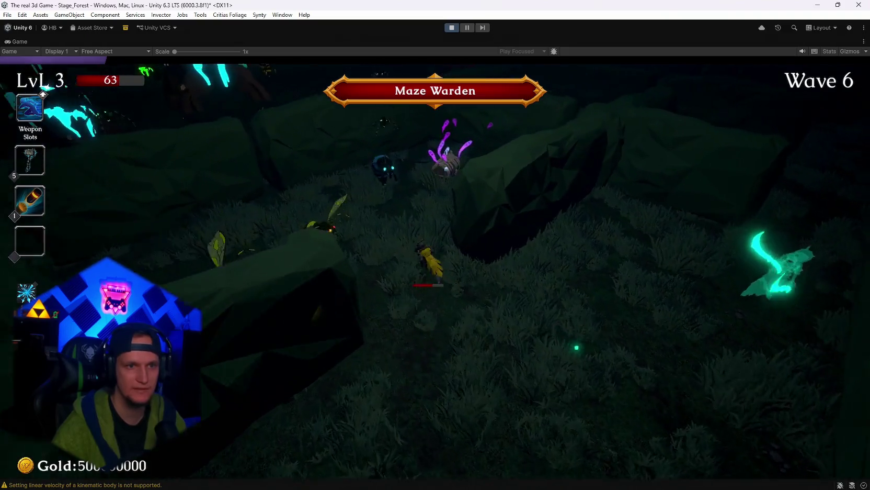
{"action": "key", "text": "w"}
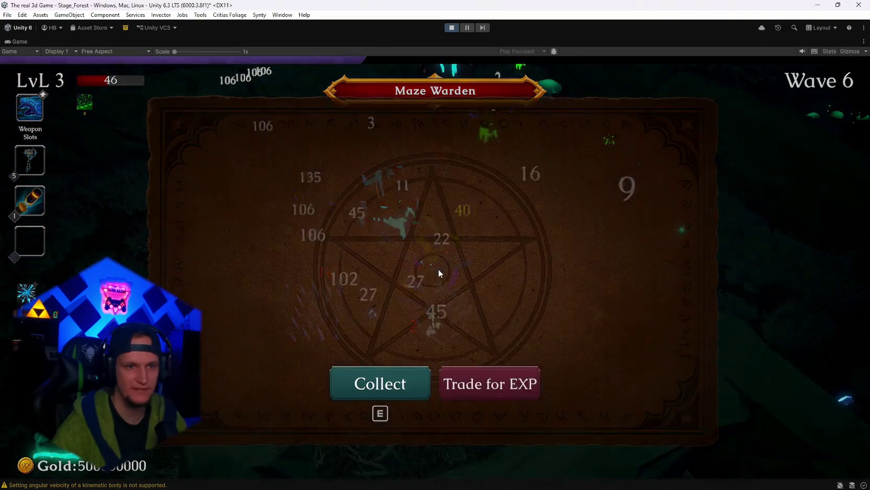
{"action": "key", "text": "e"}
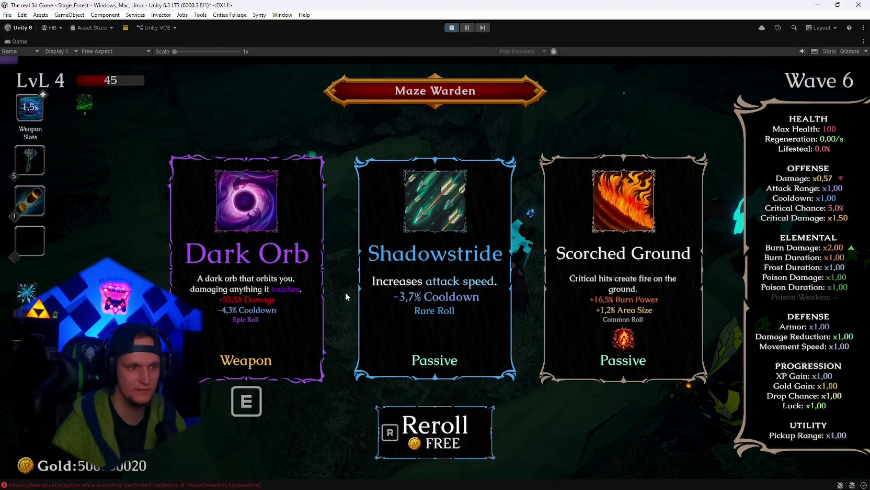
Take the Dark Orb weapon, test jumps and landings under the boss's attacks, then pause
{"action": "left_click", "coordinate": [294, 351]}
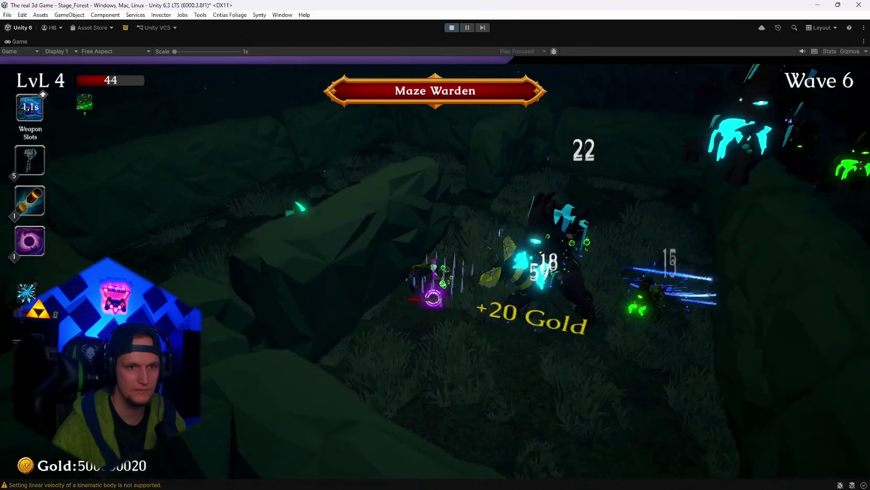
{"action": "key", "text": "d"}
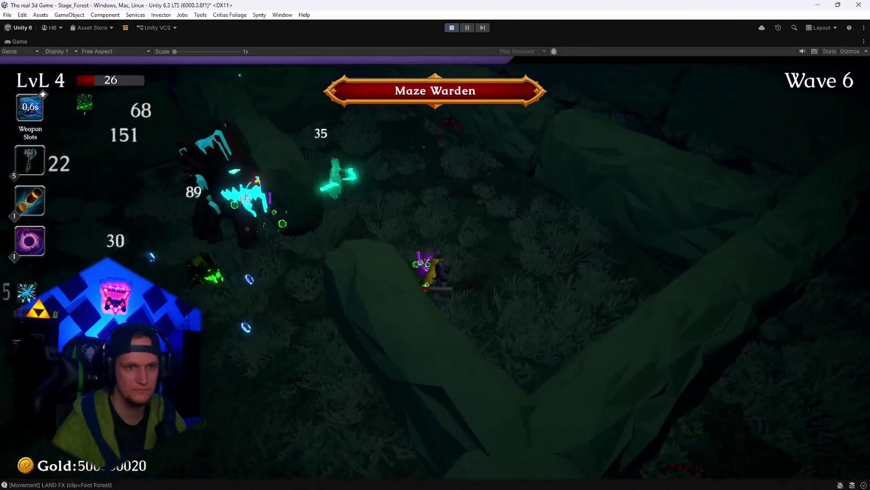
{"action": "key", "text": "w"}
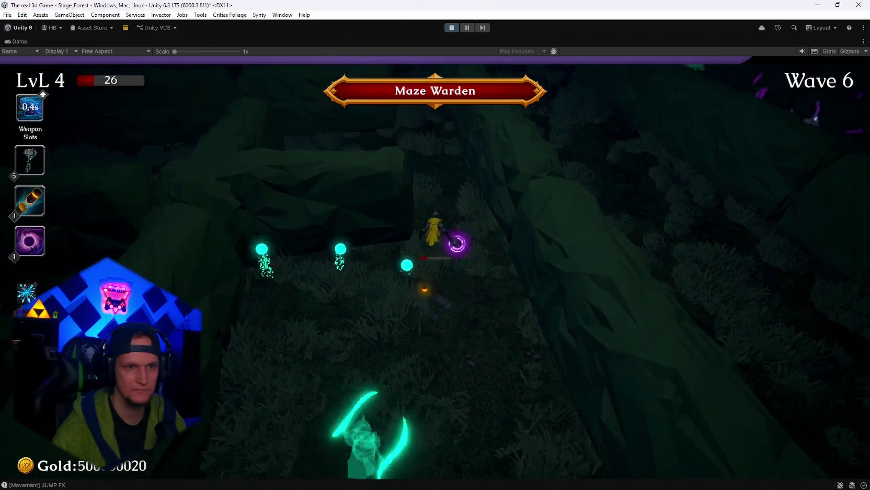
{"action": "key", "text": "w"}
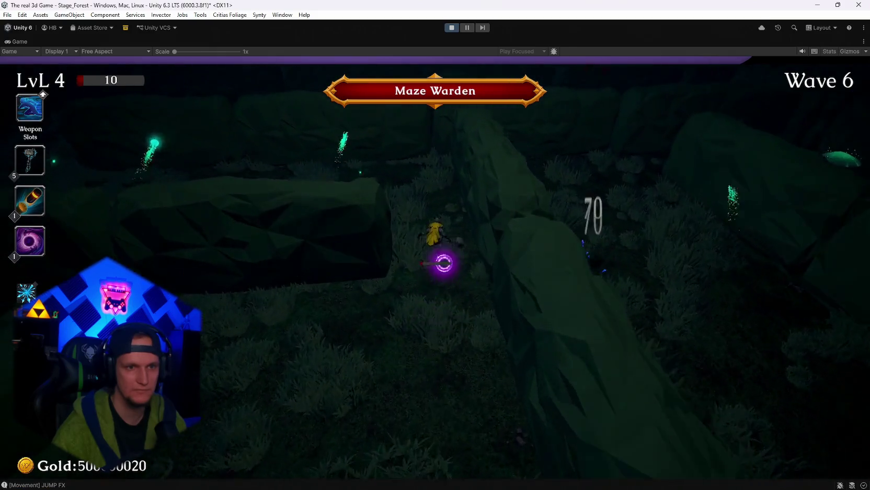
{"action": "key", "text": "space"}
{"action": "key", "text": "w"}
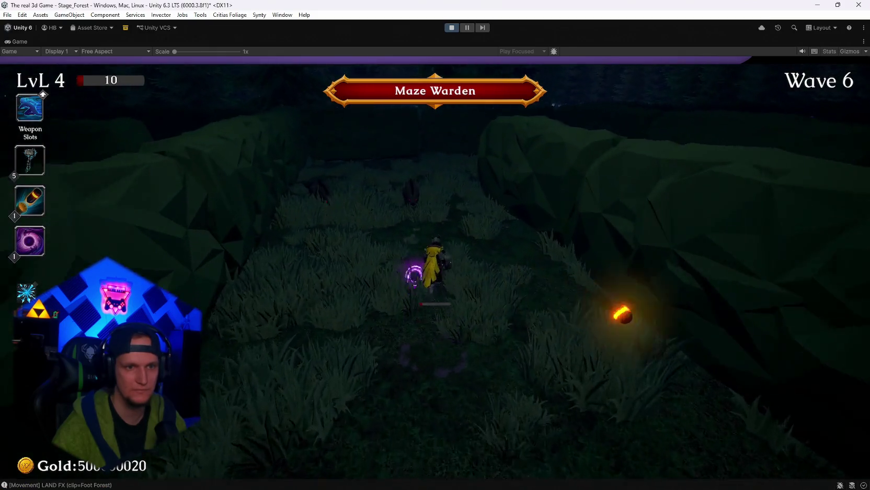
{"action": "key", "text": "w"}
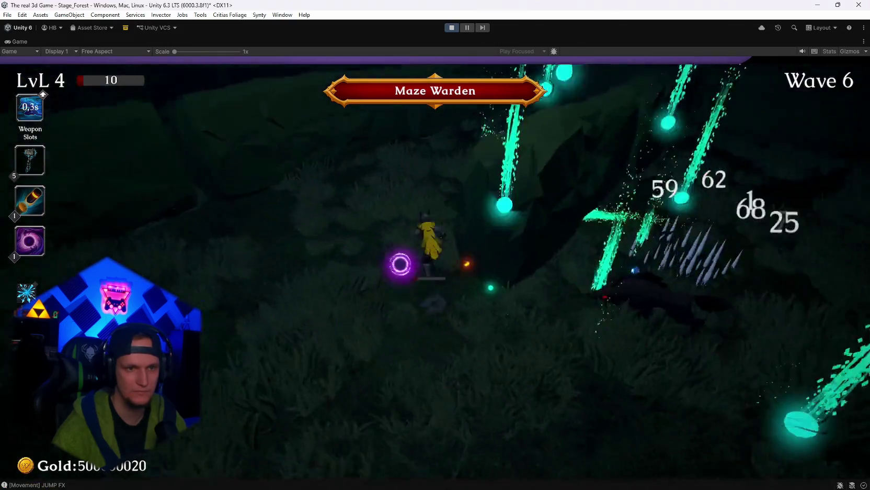
{"action": "key", "text": "Escape"}
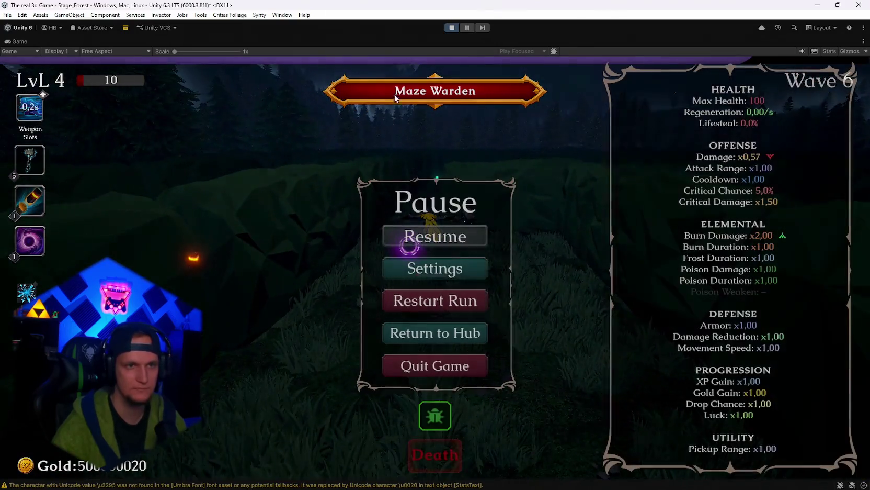
Stop Play mode to return to the Stage_Hub scene editor
{"action": "left_click", "coordinate": [452, 27]}
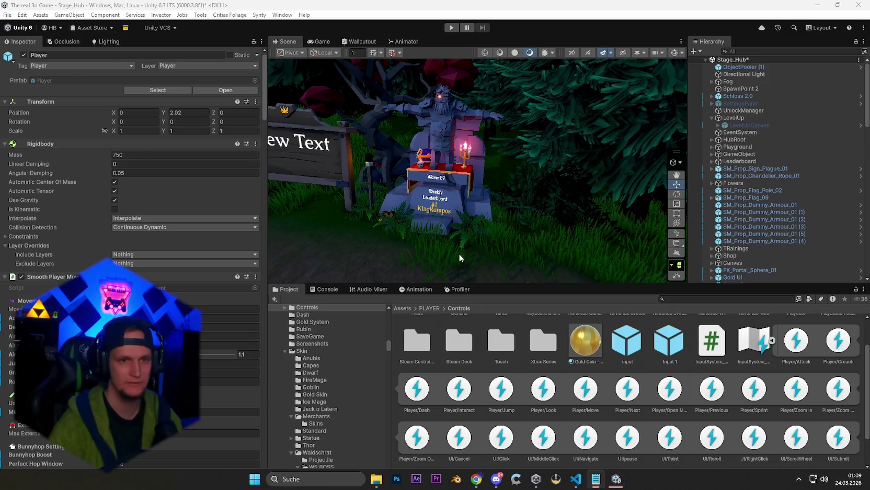
Set Roll Land Threshold to 6.5 and Normal Land Threshold to 1, then view the Animator graph
{"action": "scroll", "coordinate": [134, 210], "scroll_direction": "down", "scroll_amount": 20}
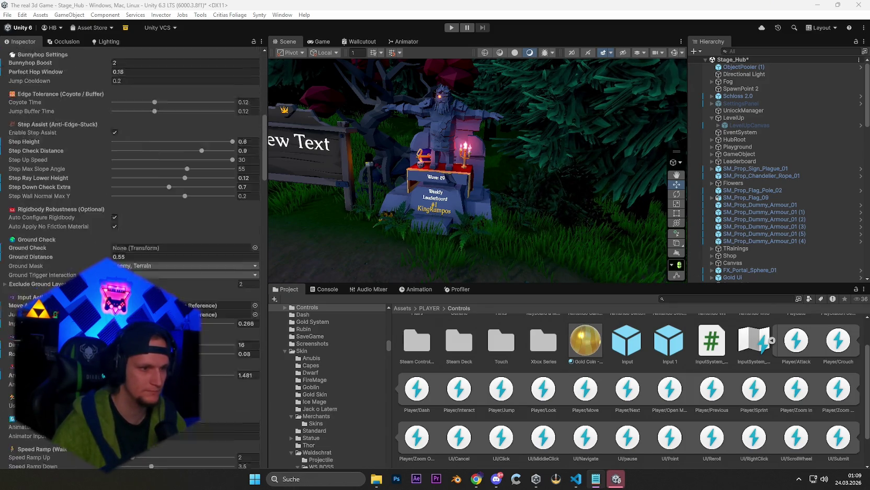
{"action": "scroll", "coordinate": [199, 346], "scroll_direction": "down", "scroll_amount": 10}
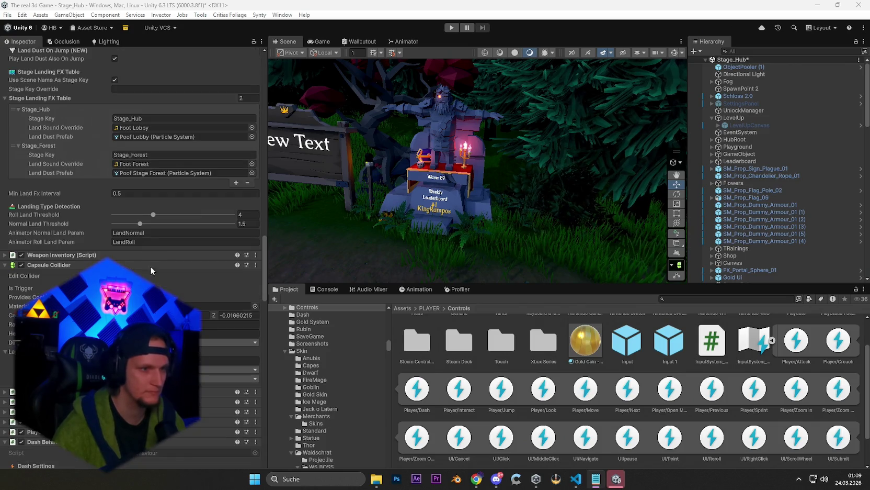
{"action": "left_click", "coordinate": [245, 214]}
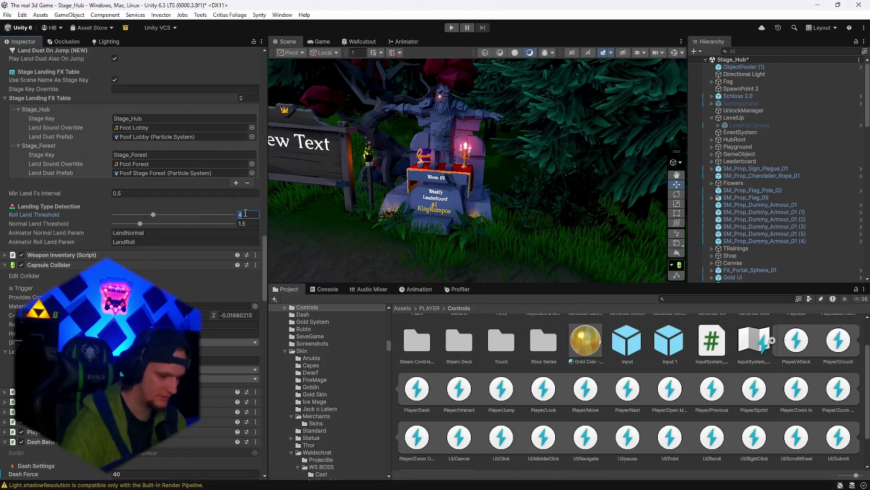
{"action": "type", "text": "65"}
{"action": "left_click", "coordinate": [252, 224]}
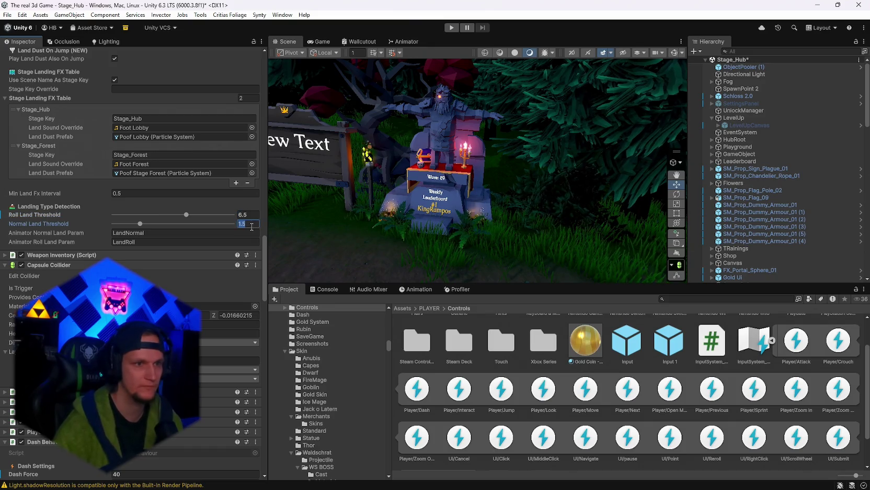
{"action": "type", "text": "1"}
{"action": "left_click", "coordinate": [403, 42]}
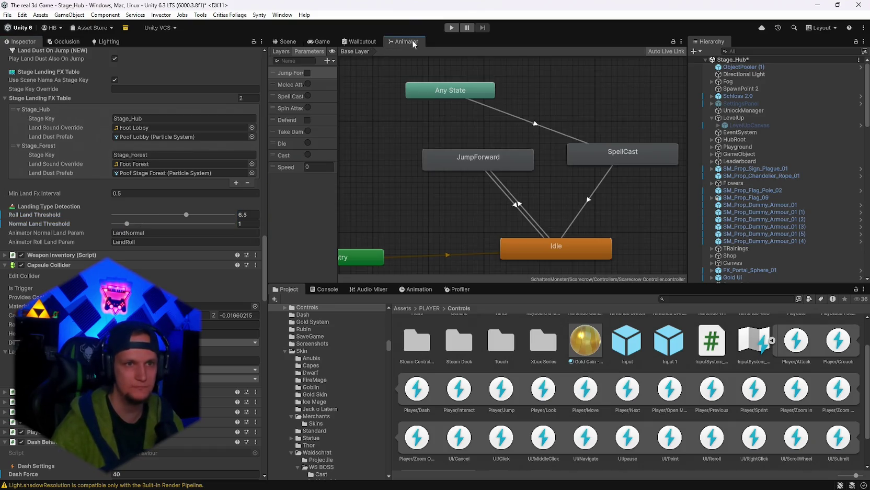
{"action": "scroll", "coordinate": [552, 213], "scroll_direction": "down", "scroll_amount": 3}
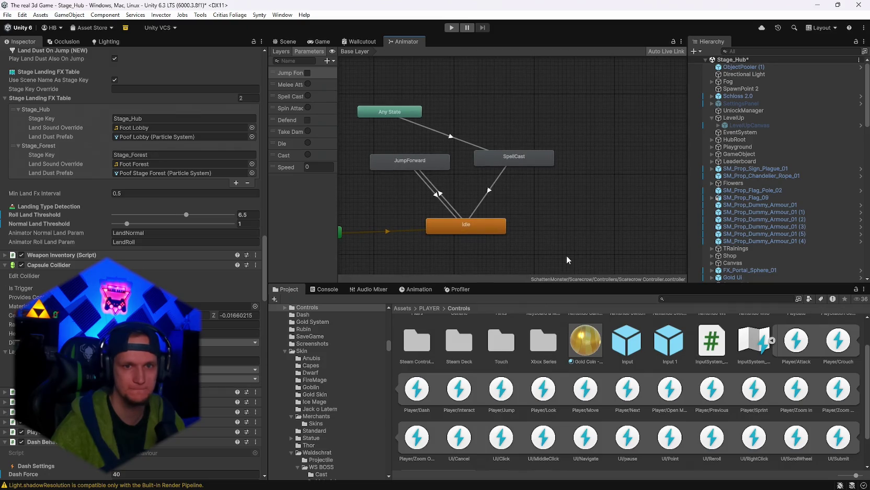
Search the project for 'loco' and open the Player Locomotion animator controller
{"action": "left_click", "coordinate": [723, 298]}
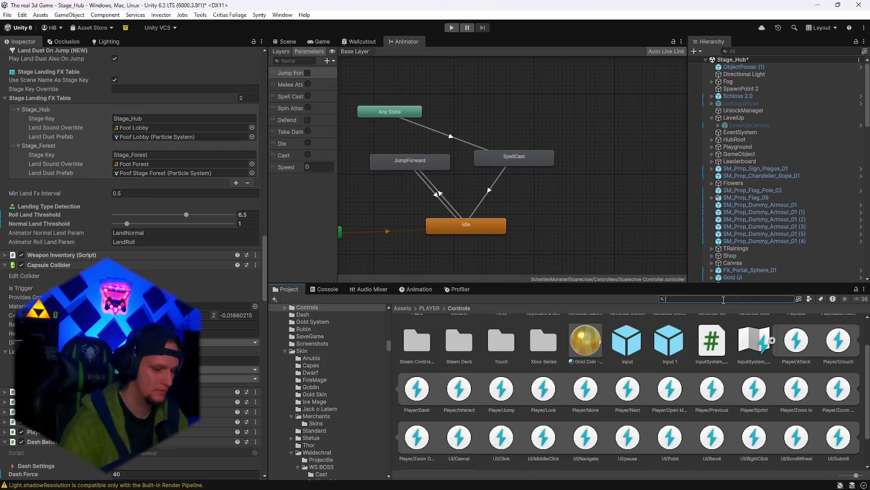
{"action": "type", "text": "playerloco"}
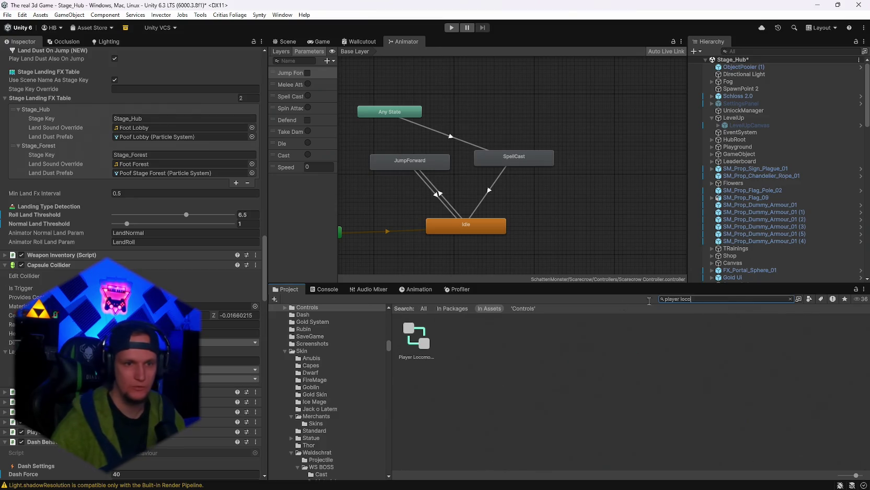
{"action": "left_click", "coordinate": [421, 337]}
{"action": "scroll", "coordinate": [518, 140], "scroll_direction": "up", "scroll_amount": 3}
{"action": "scroll", "coordinate": [518, 140], "scroll_direction": "down", "scroll_amount": 5}
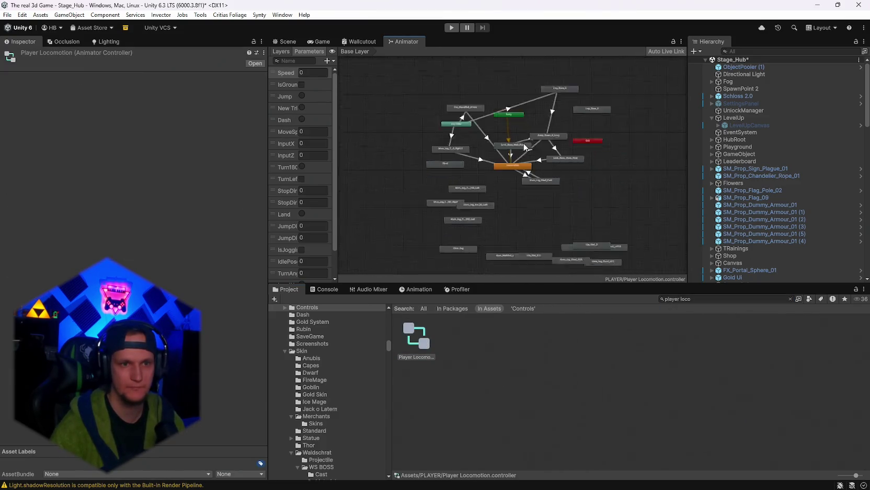
Delete the unused animator states, including the Pivot state
{"action": "left_click_drag", "start_coordinate": [417, 212], "coordinate": [495, 152]}
{"action": "key", "text": "Delete"}
{"action": "left_click_drag", "start_coordinate": [495, 209], "coordinate": [609, 177]}
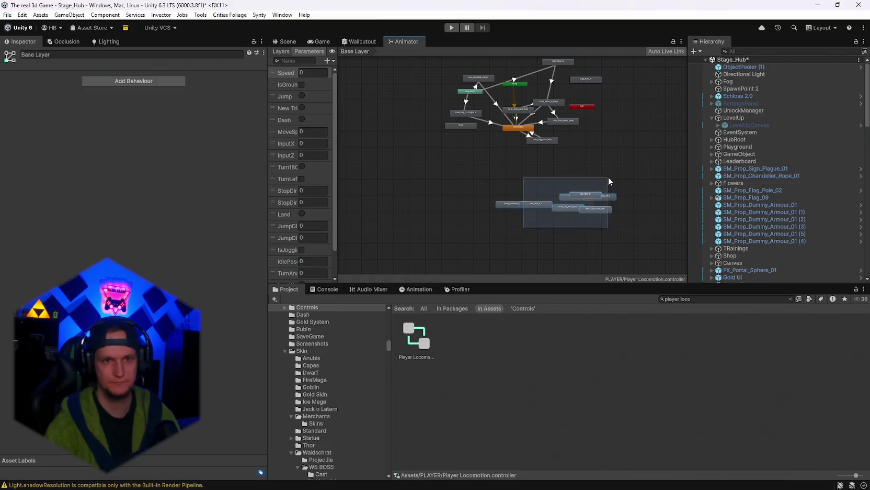
{"action": "key", "text": "Delete"}
{"action": "key", "text": "a"}
{"action": "scroll", "coordinate": [554, 150], "scroll_direction": "up", "scroll_amount": 6}
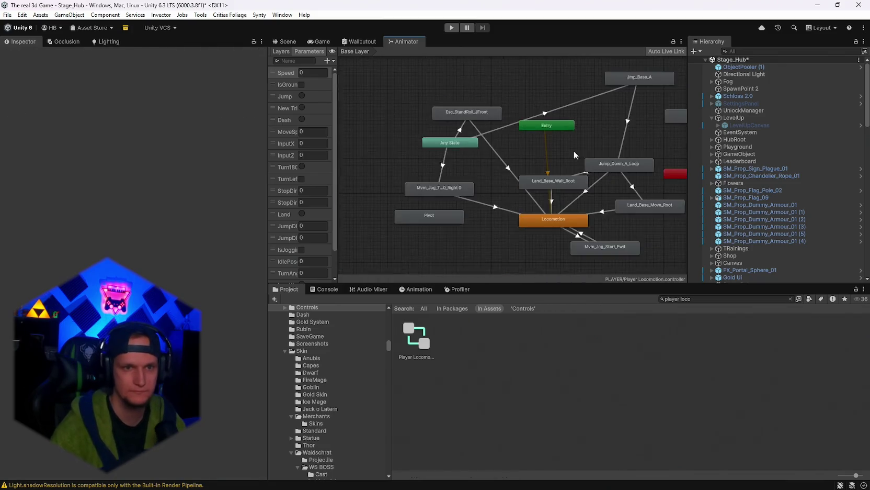
{"action": "scroll", "coordinate": [475, 187], "scroll_direction": "up", "scroll_amount": 3}
{"action": "scroll", "coordinate": [432, 205], "scroll_direction": "down", "scroll_amount": 3}
{"action": "left_click", "coordinate": [432, 208]}
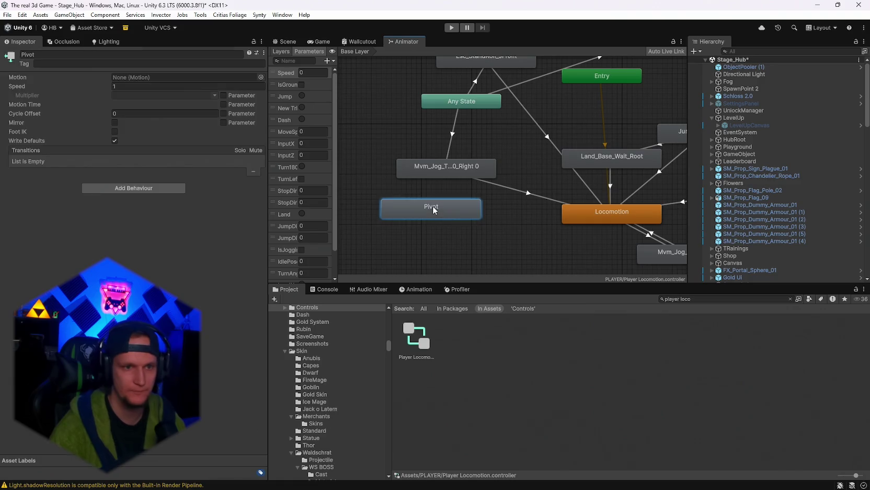
{"action": "key", "text": "Delete"}
{"action": "scroll", "coordinate": [471, 179], "scroll_direction": "up", "scroll_amount": 3}
{"action": "scroll", "coordinate": [470, 179], "scroll_direction": "up", "scroll_amount": 2}
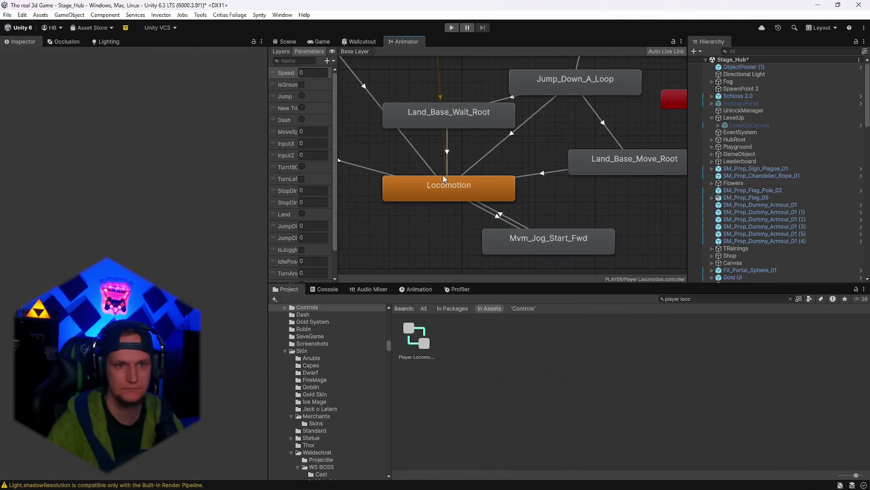
Add a Speed Greater 0 condition to the Jump_Down_A_Loop to Locomotion transition
{"action": "left_click", "coordinate": [521, 182]}
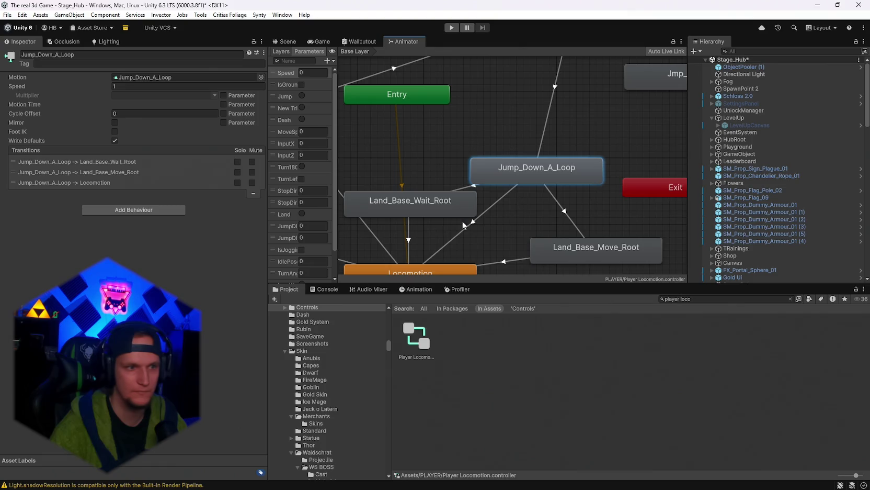
{"action": "left_click", "coordinate": [491, 208]}
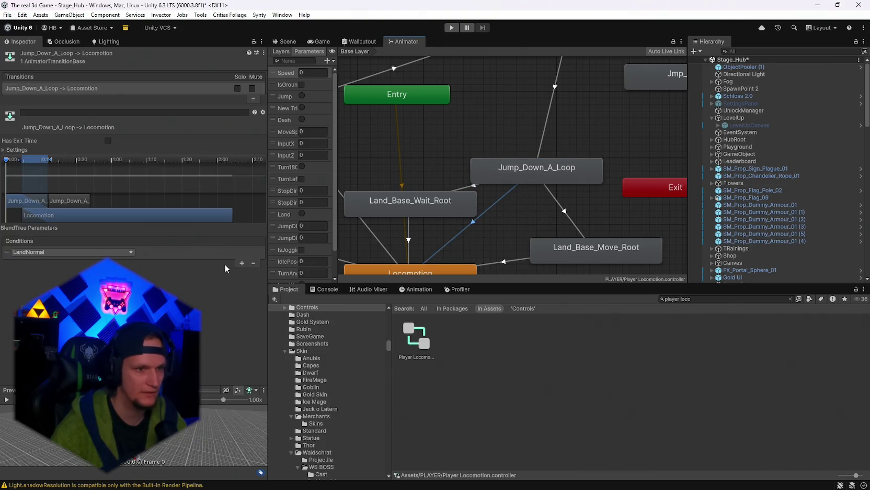
{"action": "left_click", "coordinate": [242, 264]}
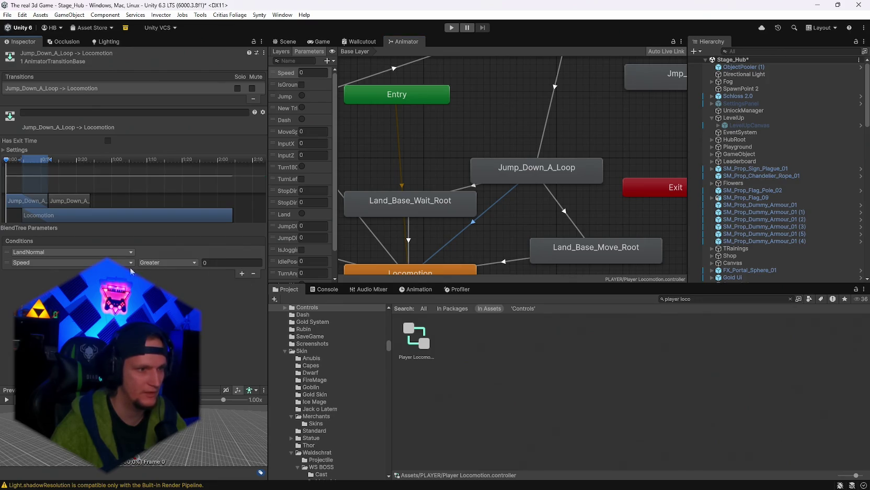
{"action": "left_click", "coordinate": [88, 263]}
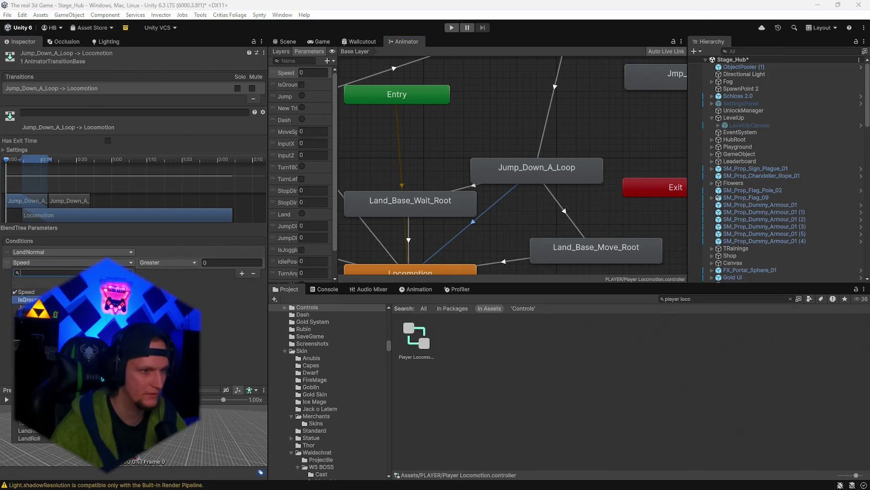
{"action": "left_click", "coordinate": [29, 299]}
Check the transitions to Land_Base_Wait_Root and Land_Base_Move_Root, then return to the Game view
{"action": "left_click", "coordinate": [464, 187]}
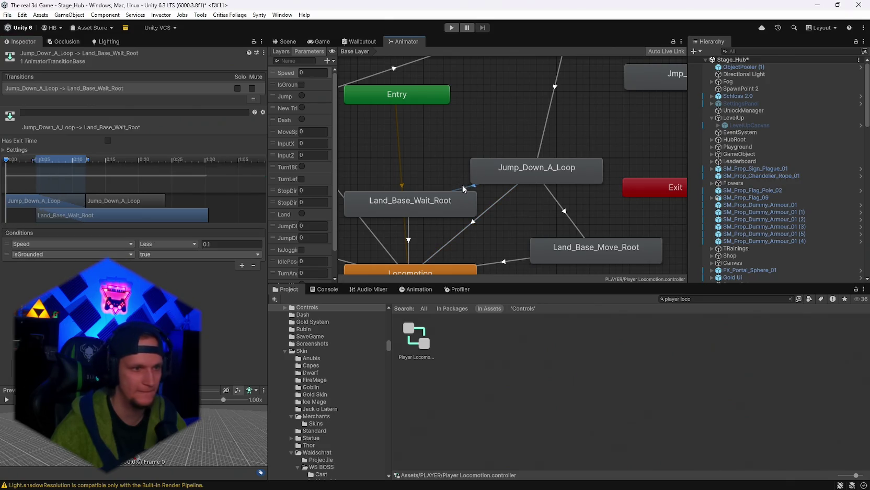
{"action": "left_click", "coordinate": [561, 217]}
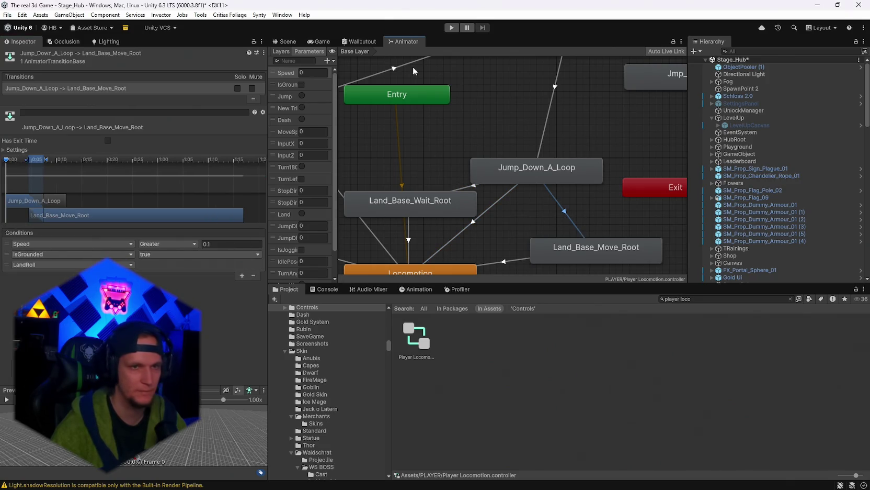
{"action": "left_click", "coordinate": [320, 41]}
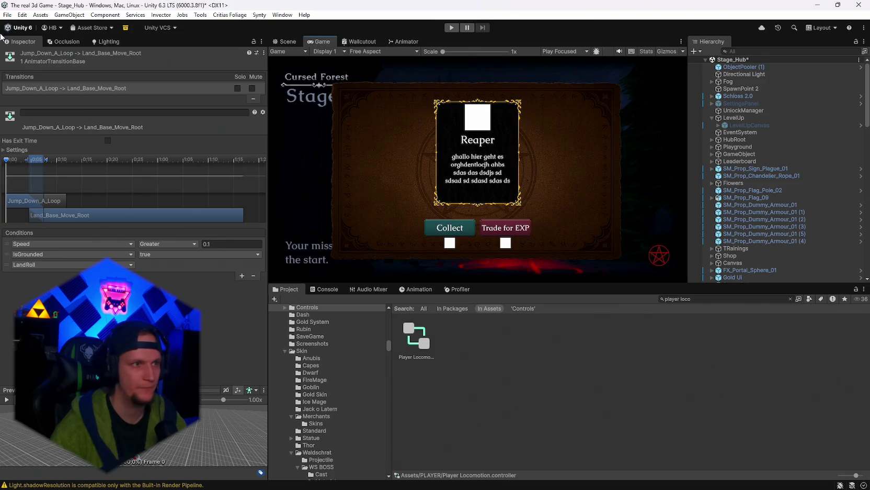
Save the scene and the project from the File menu, then enter Play mode
{"action": "left_click", "coordinate": [8, 15]}
{"action": "left_click", "coordinate": [15, 59]}
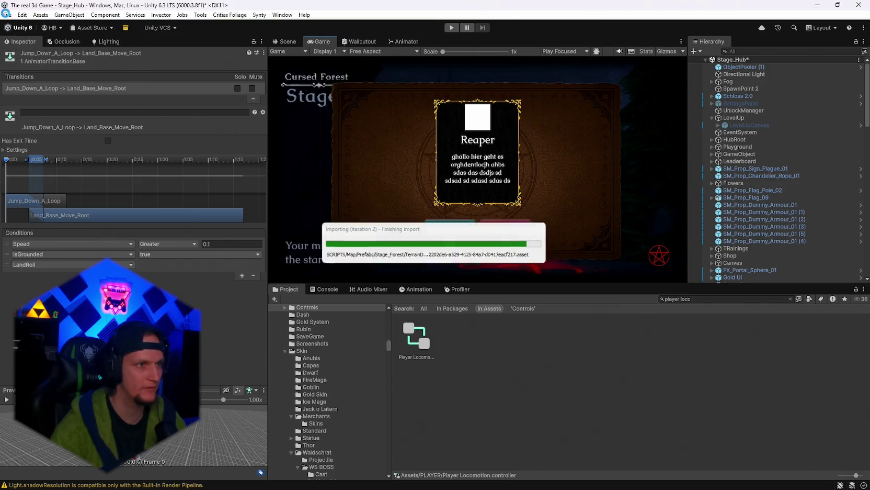
{"action": "left_click", "coordinate": [7, 15]}
{"action": "left_click", "coordinate": [26, 113]}
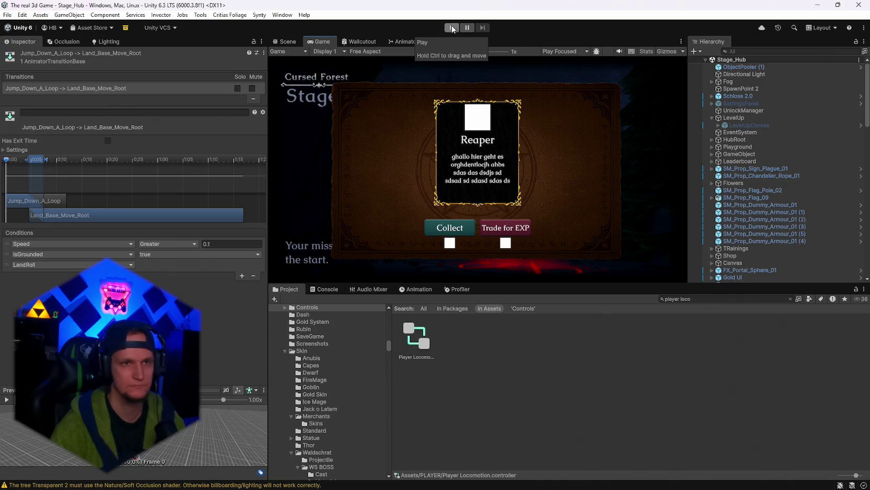
{"action": "left_click", "coordinate": [451, 28]}
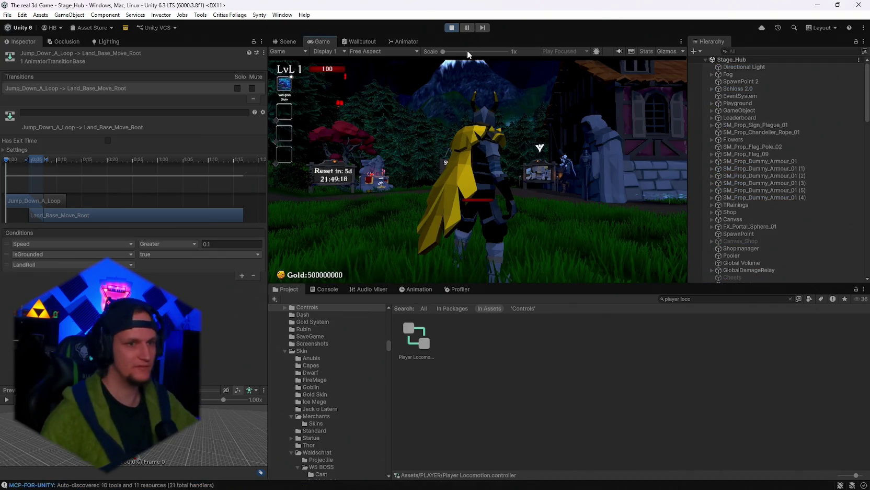
Run across the hub to the Get a Weapon shop, then open and close the weapon book
{"action": "key", "text": "w"}
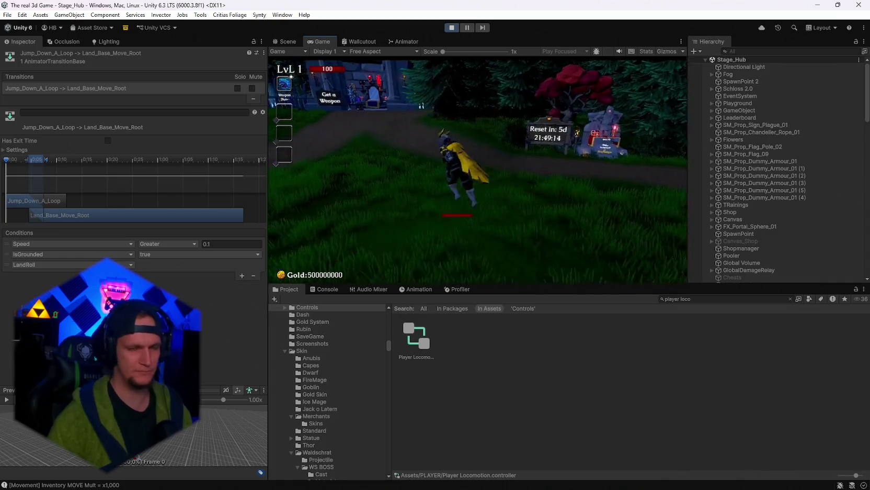
{"action": "key", "text": "w"}
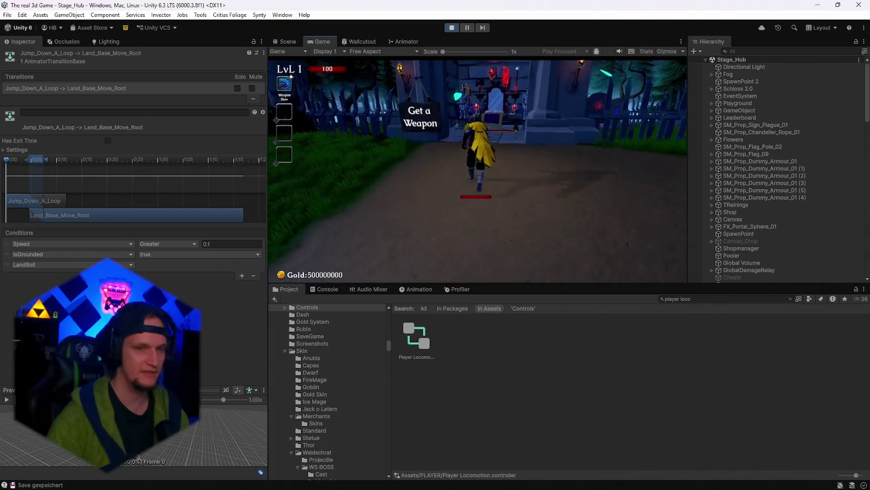
{"action": "key", "text": "w"}
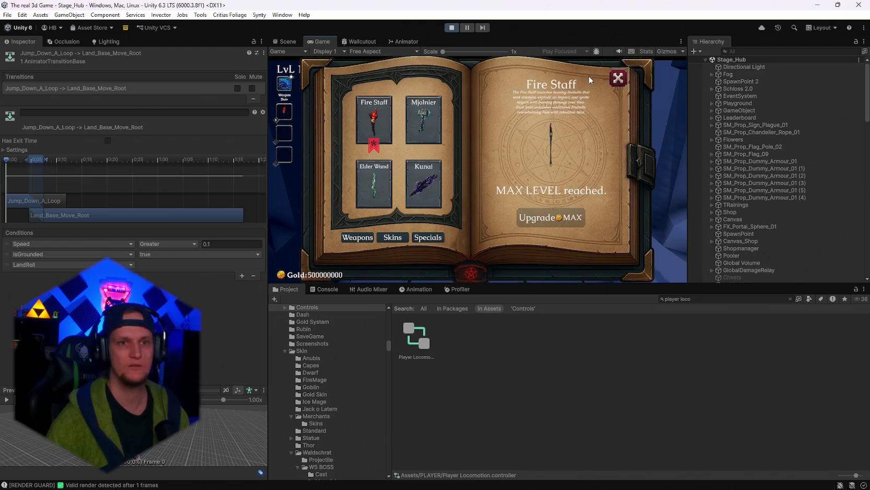
{"action": "left_click", "coordinate": [617, 79]}
Run to the Start Run portal and enter it to load Cursed Forest Stage 1
{"action": "key", "text": "w"}
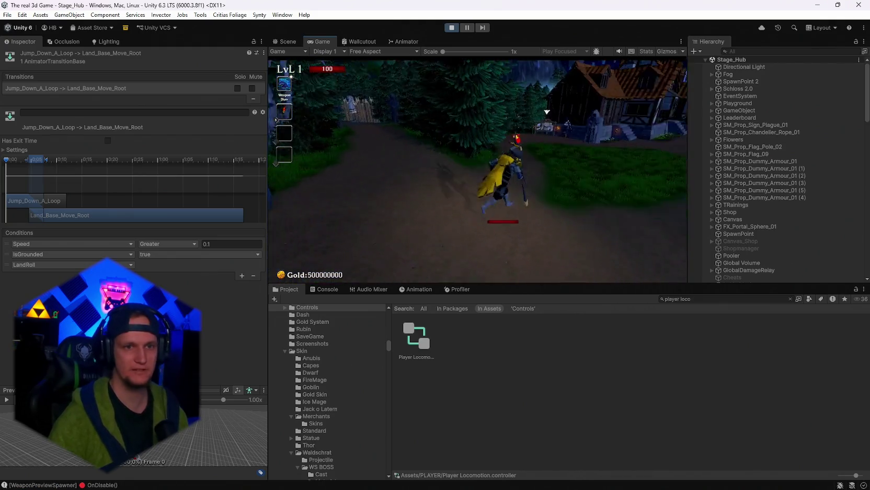
{"action": "key", "text": "w"}
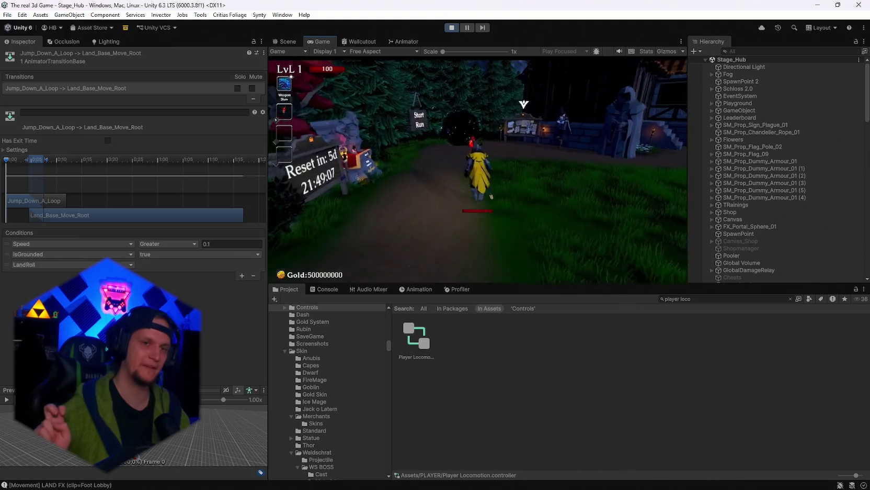
{"action": "key", "text": "e"}
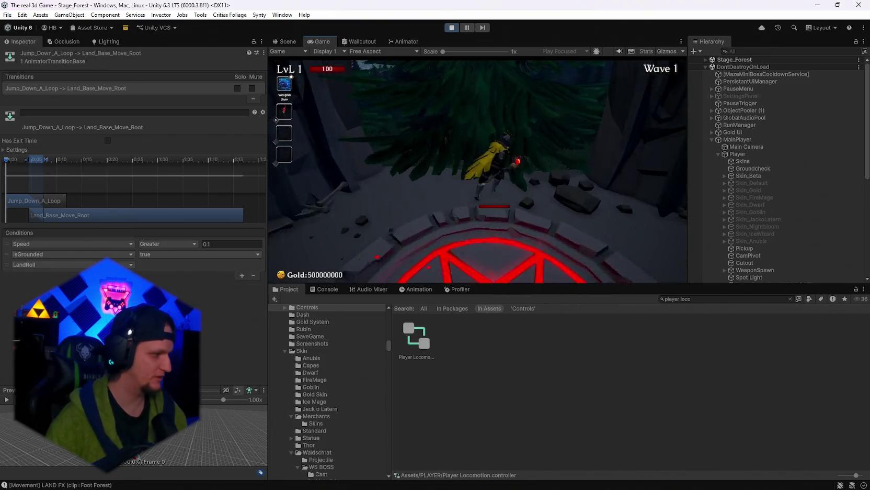
Pause and resume the game, then run through the forest grass and jump to test landing
{"action": "key", "text": "Escape"}
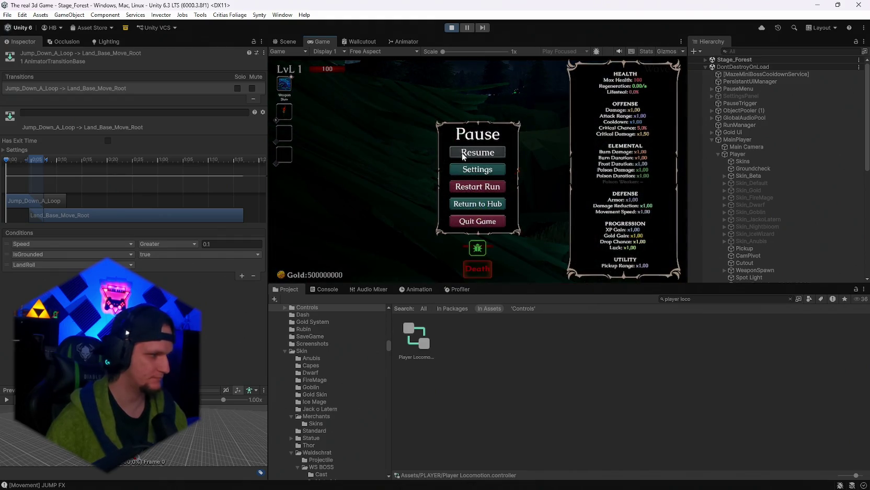
{"action": "double_click", "coordinate": [320, 42]}
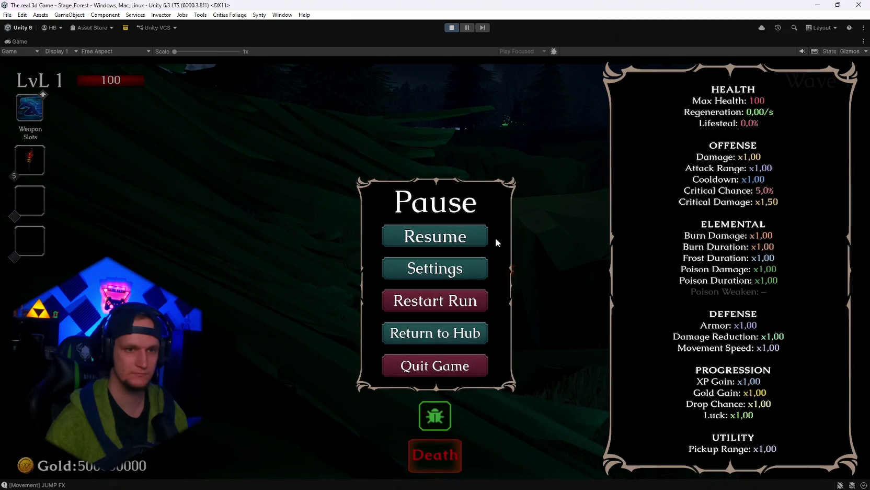
{"action": "left_click", "coordinate": [435, 236]}
{"action": "key", "text": "w"}
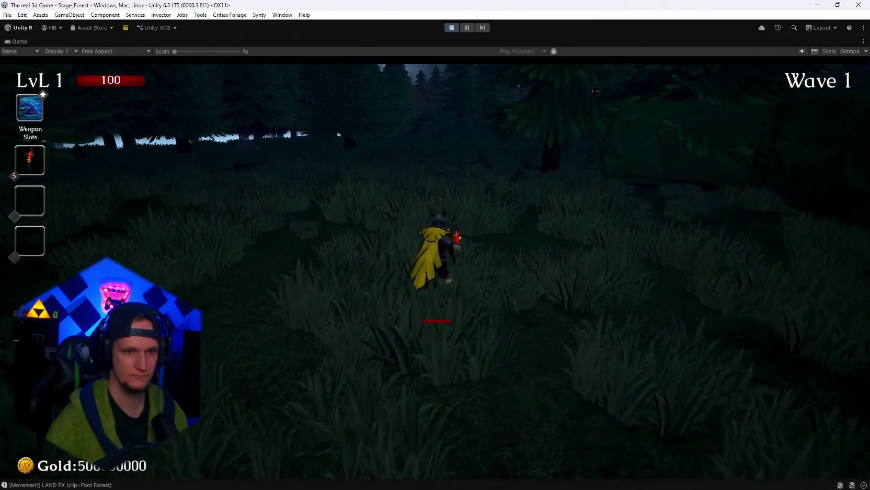
{"action": "key", "text": "w"}
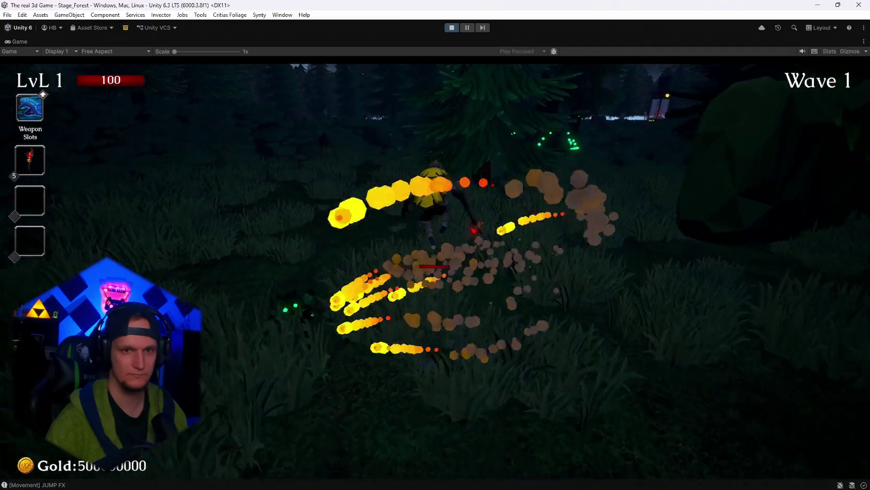
{"action": "key", "text": "space"}
{"action": "key", "text": "w"}
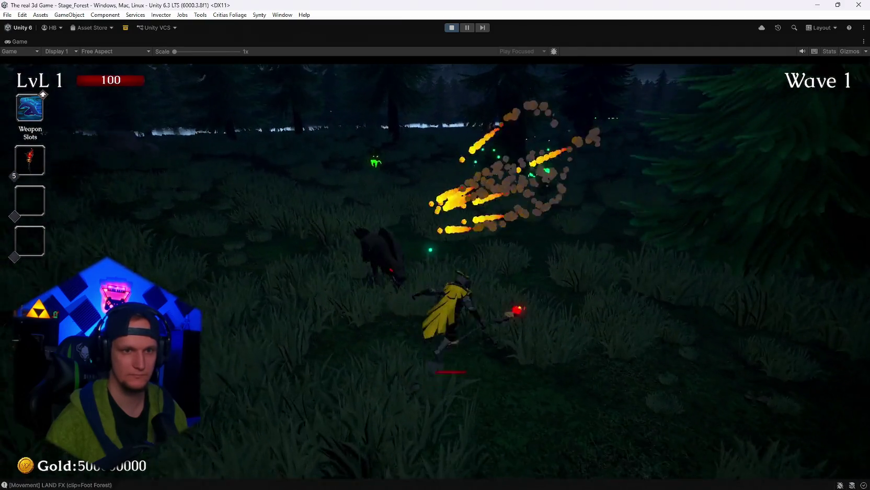
Fight enemies through Wave 3, jump again to check the landing effect, then stop the playtest
{"action": "key", "text": "w"}
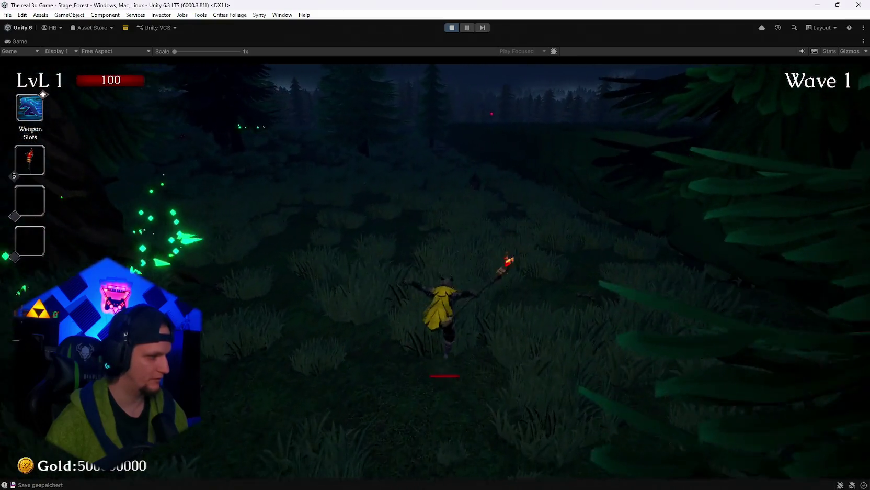
{"action": "key", "text": "w"}
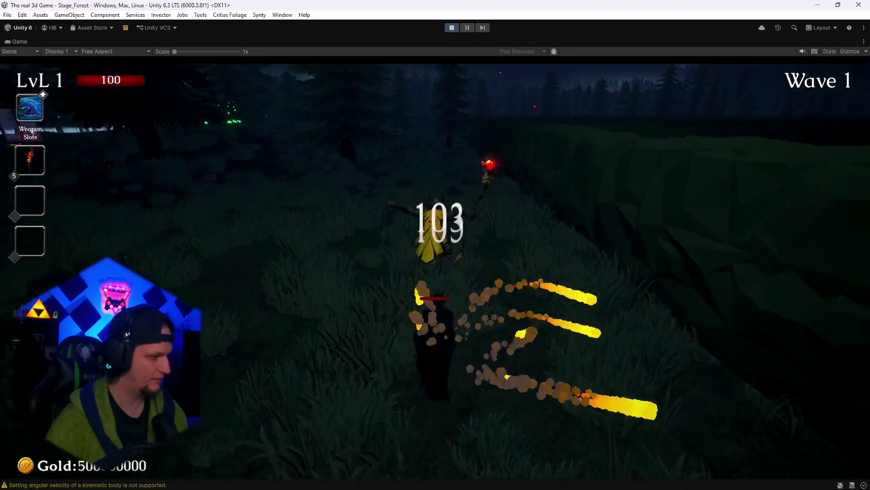
{"action": "key", "text": "w"}
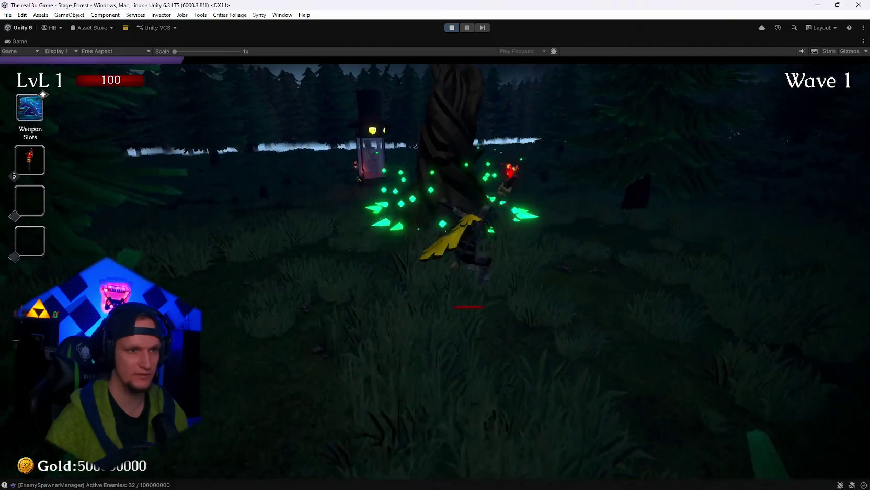
{"action": "key", "text": "w"}
{"action": "key", "text": "space"}
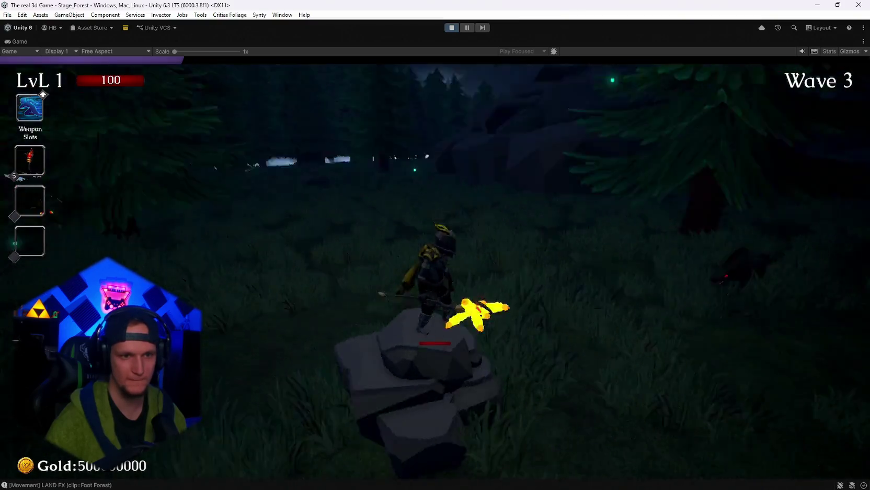
{"action": "key", "text": "Escape"}
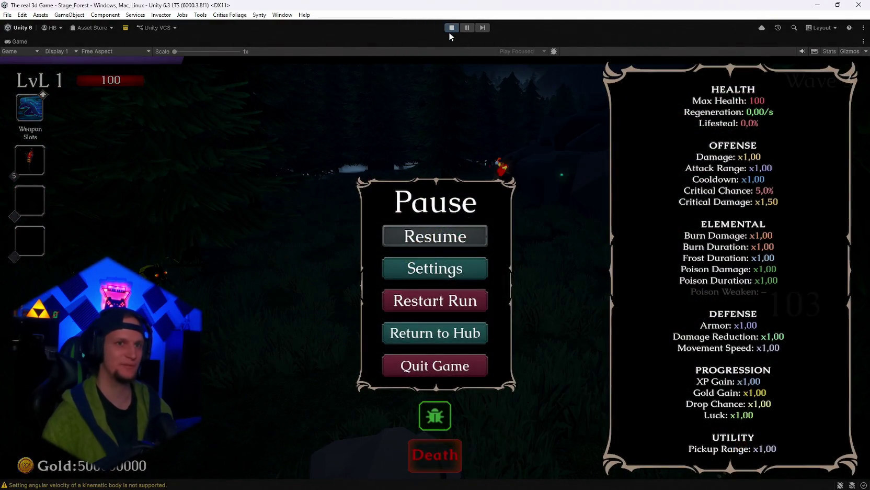
{"action": "left_click", "coordinate": [450, 28]}
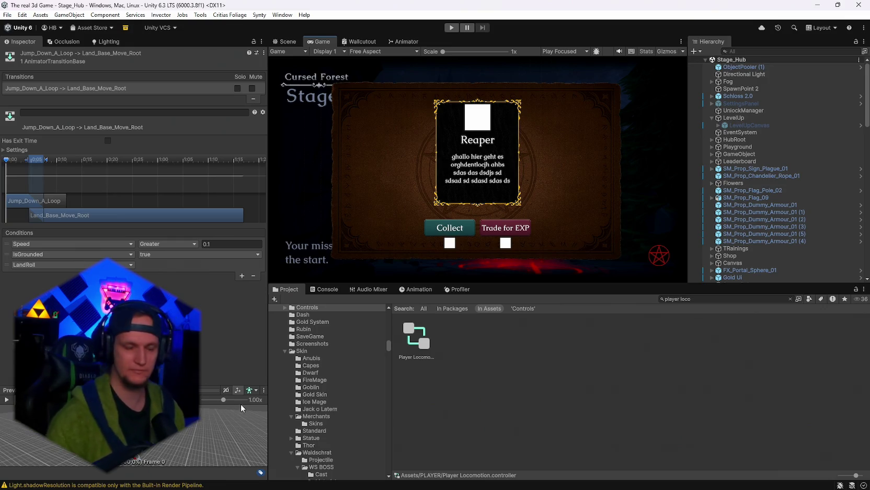
From File > Build Profiles, start the Windows build to reach the Build Windows folder picker
{"action": "left_click", "coordinate": [8, 15]}
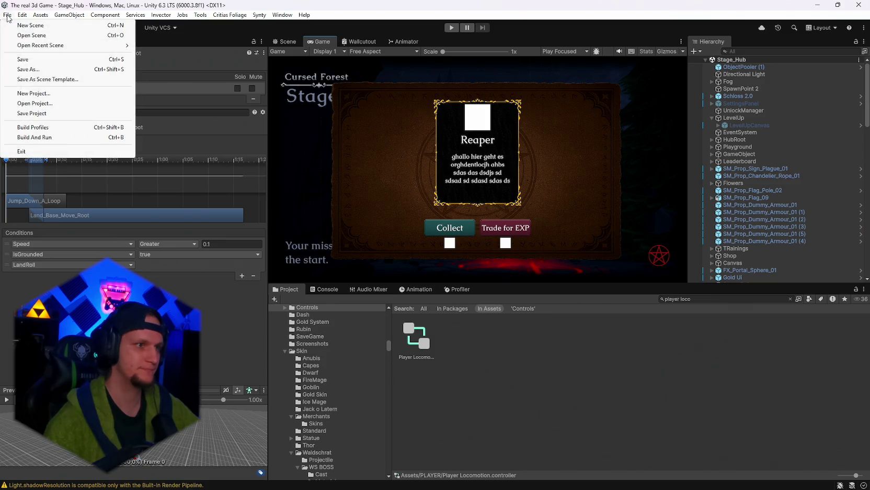
{"action": "left_click", "coordinate": [34, 128]}
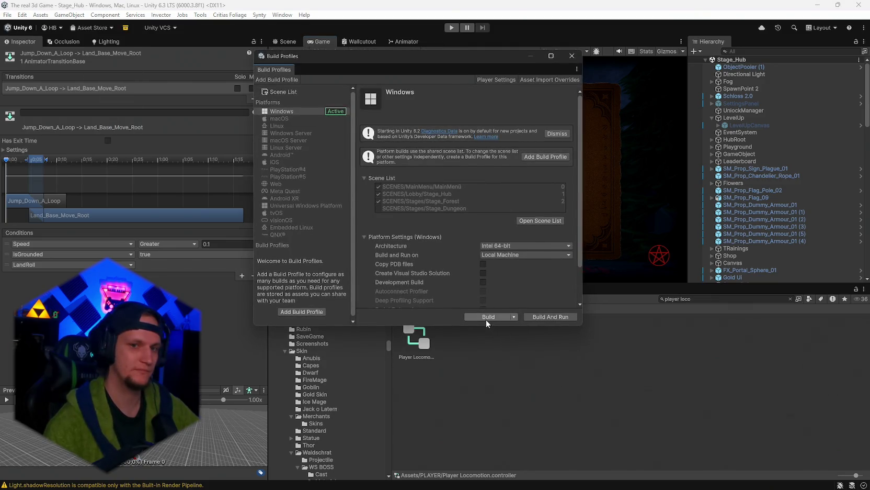
{"action": "scroll", "coordinate": [751, 255], "scroll_direction": "down", "scroll_amount": 10}
{"action": "scroll", "coordinate": [750, 255], "scroll_direction": "down", "scroll_amount": 5}
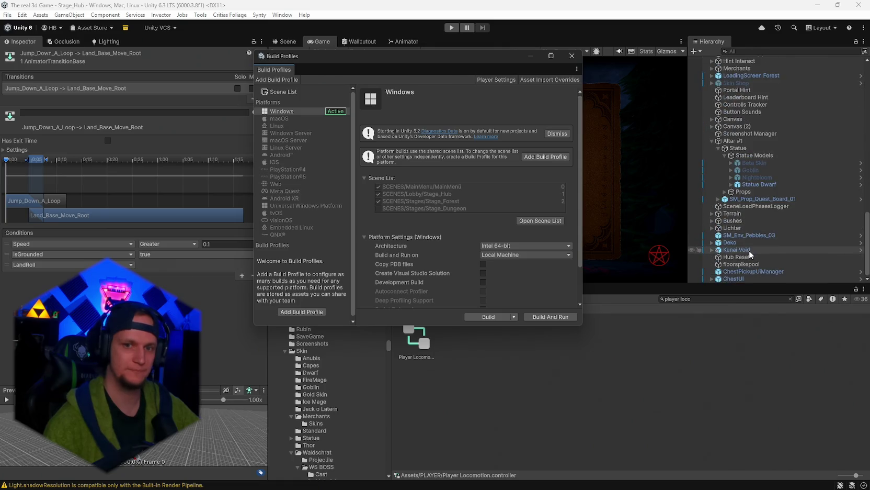
{"action": "left_click", "coordinate": [484, 317]}
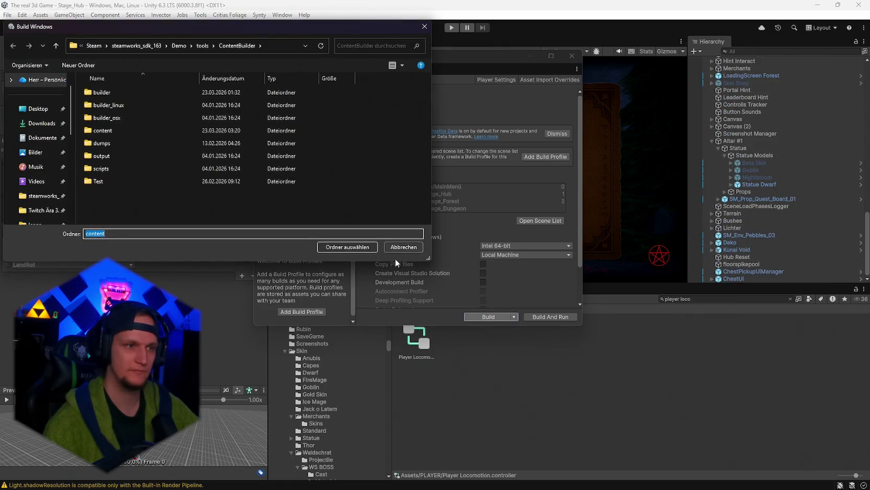
Confirm the ContentBuilder 'content' folder as build destination and let the Windows build run
{"action": "left_click", "coordinate": [342, 248]}
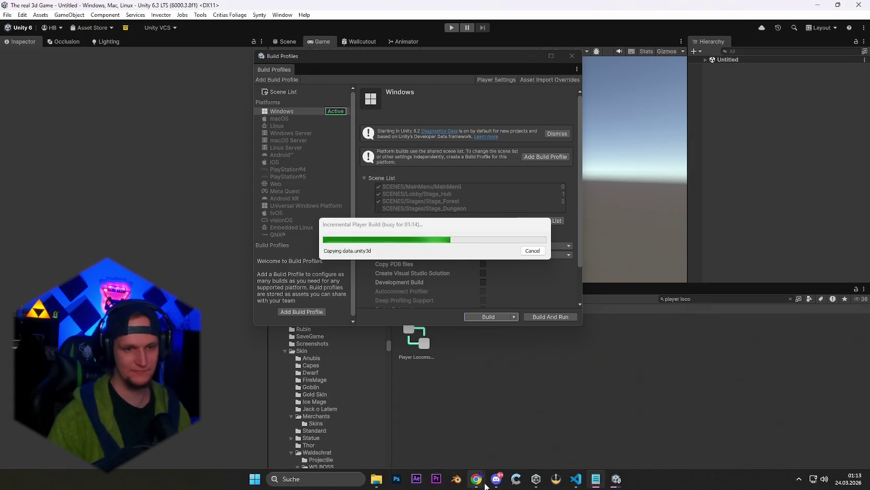
{"action": "mouse_move", "coordinate": [479, 485]}
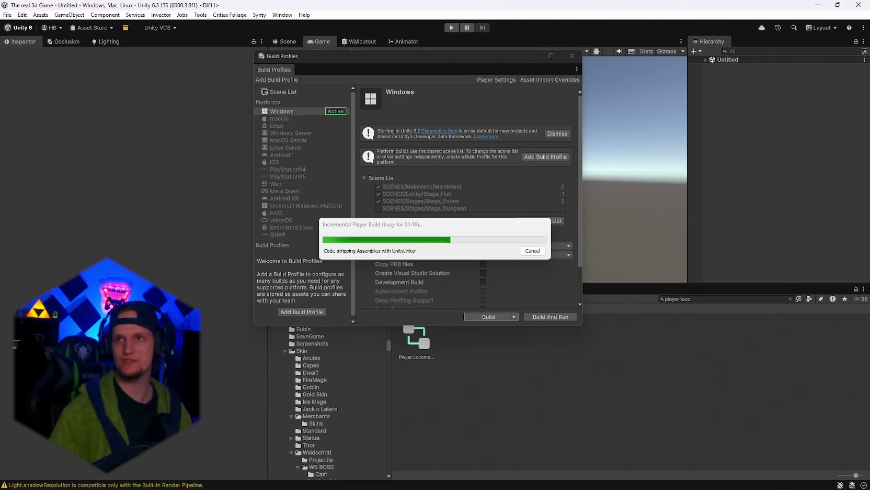
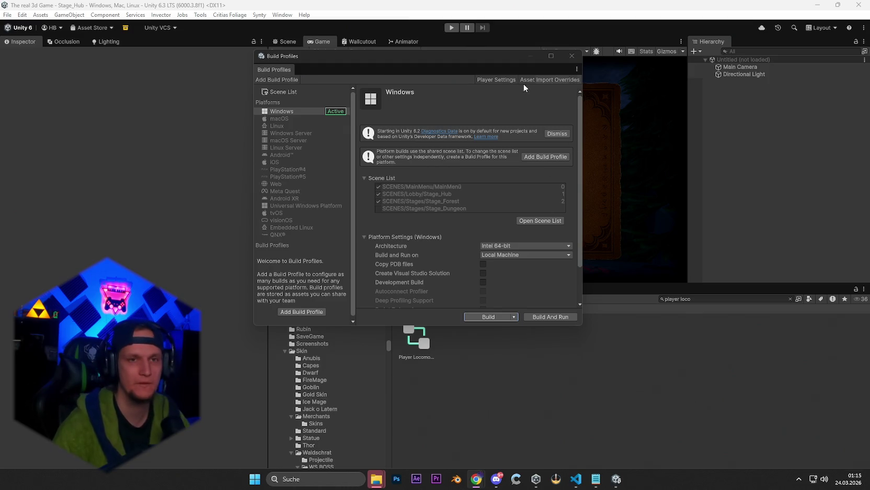
Launch steamcmd.exe from the ContentBuilder builder folder so it reaches the Steam> prompt
{"action": "mouse_move", "coordinate": [370, 488]}
{"action": "left_click", "coordinate": [439, 444]}
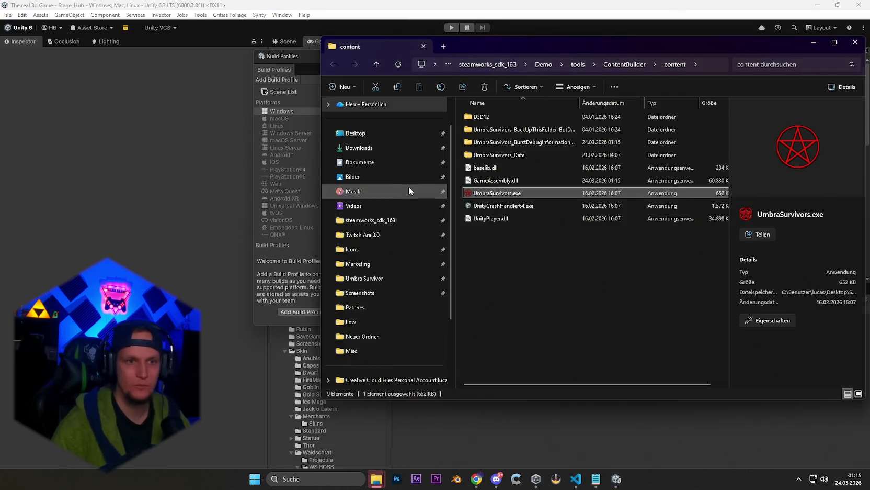
{"action": "key", "text": "alt+Up"}
{"action": "double_click", "coordinate": [495, 116]}
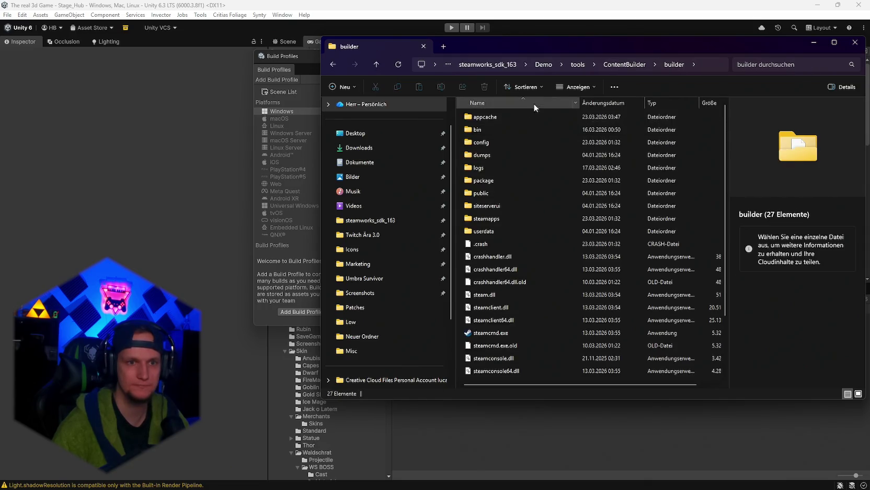
{"action": "double_click", "coordinate": [495, 332]}
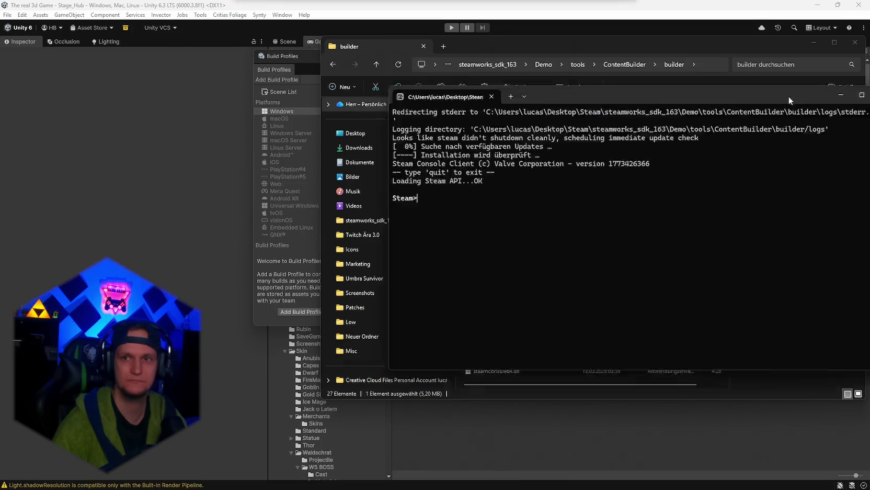
Minimize the SteamCMD console to show the builder folder again
{"action": "key", "text": "super+Down"}
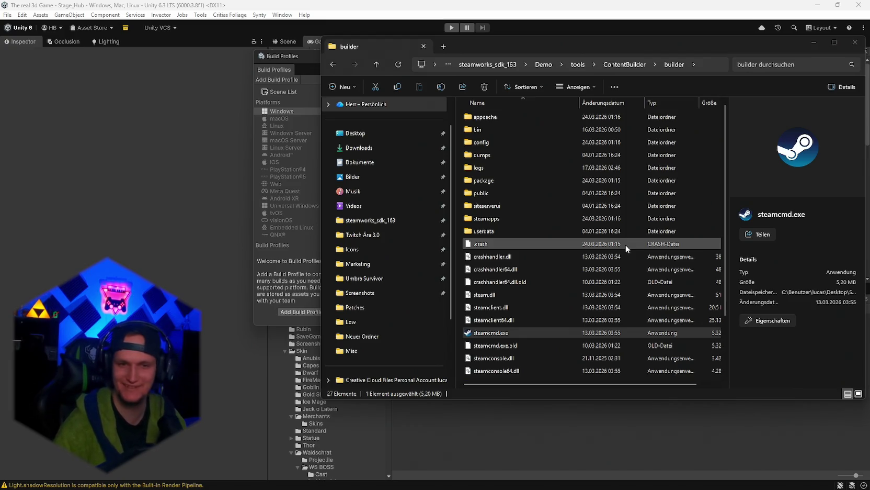
Move the builder folder window aside and close it
{"action": "left_click_drag", "start_coordinate": [632, 46], "coordinate": [560, 39]}
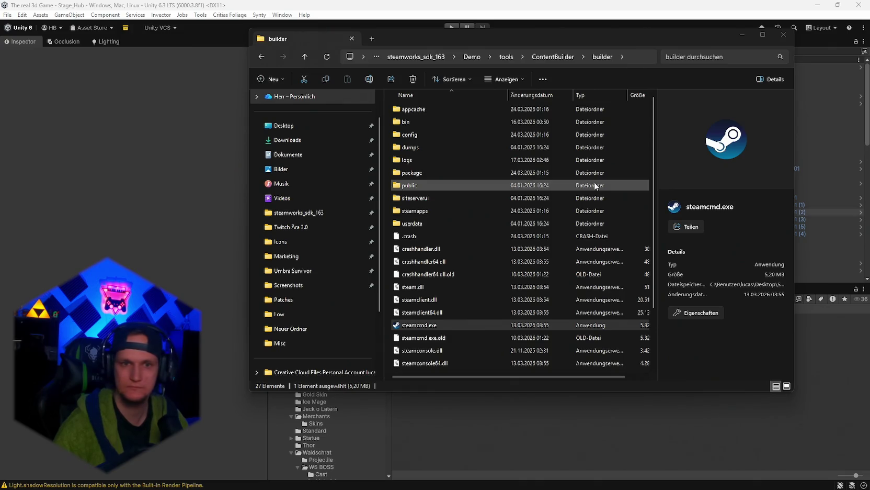
{"action": "left_click", "coordinate": [784, 34]}
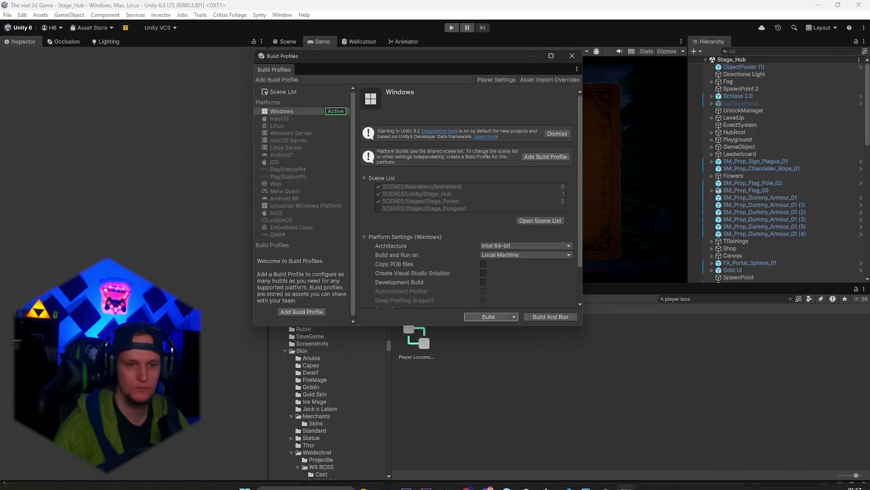
Close Unity's Build Profiles window to return to the Game view
{"action": "mouse_move", "coordinate": [531, 485]}
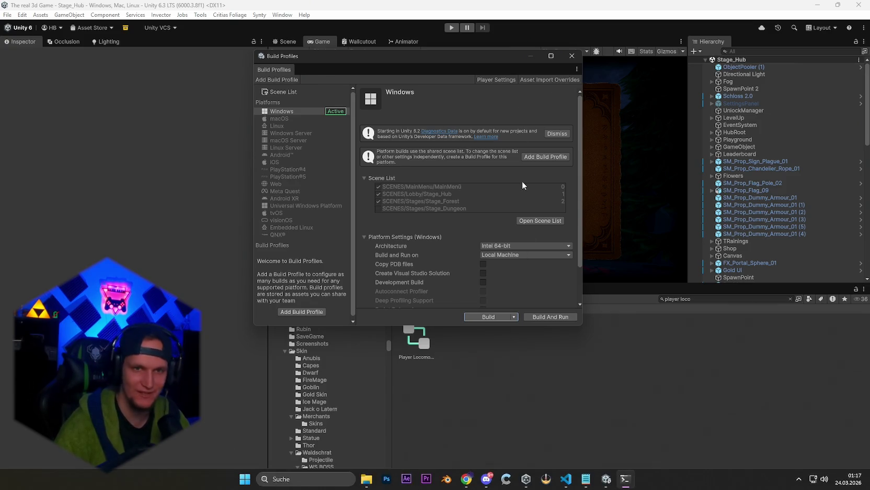
{"action": "left_click", "coordinate": [574, 54]}
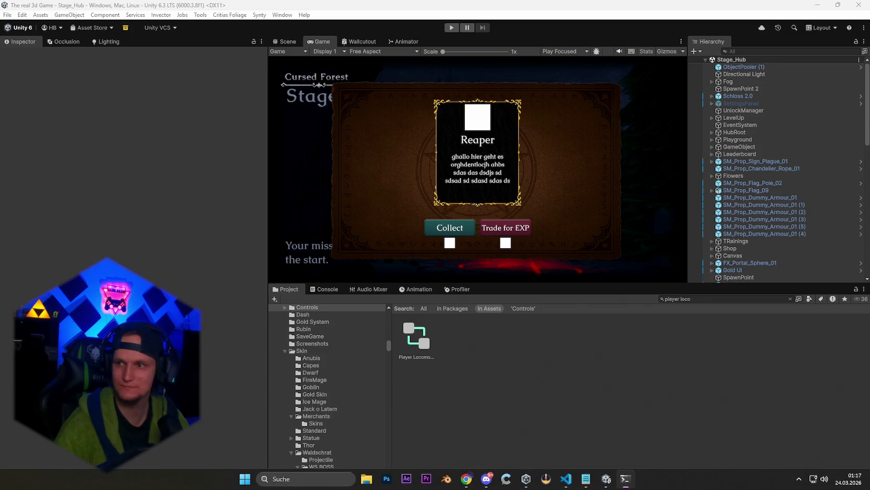
In Discord, dismiss the YOU DIED screenshot and paste the patch notes into a Patches message
{"action": "left_click", "coordinate": [504, 478]}
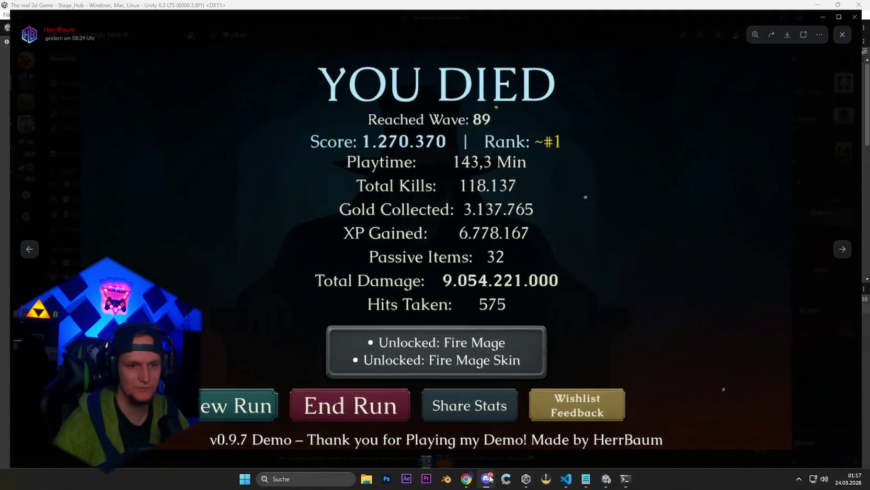
{"action": "left_click", "coordinate": [851, 28]}
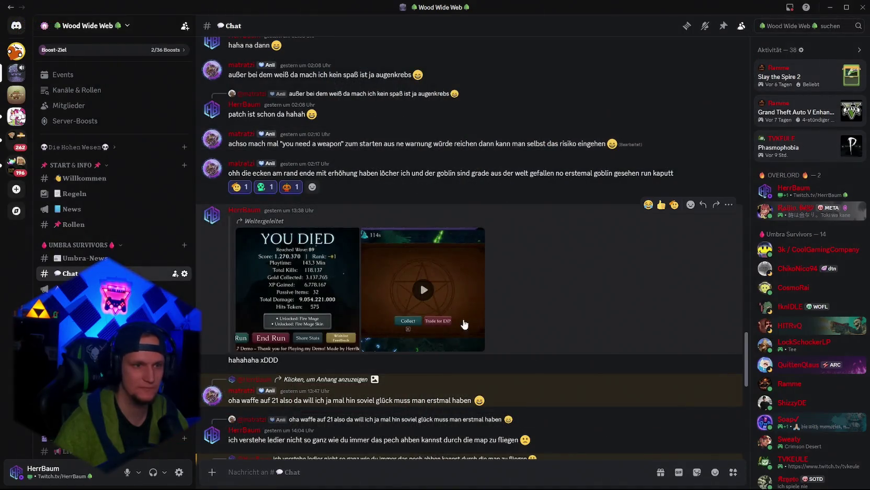
{"action": "left_click", "coordinate": [79, 288]}
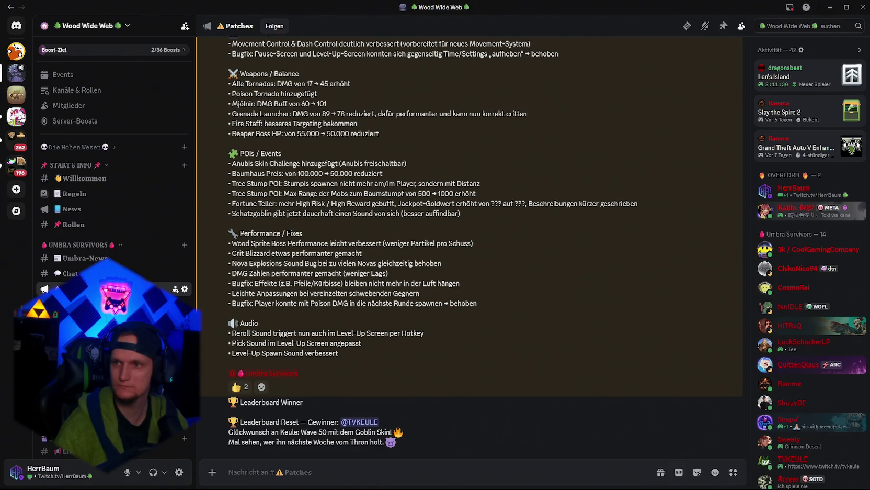
{"action": "left_click", "coordinate": [292, 473]}
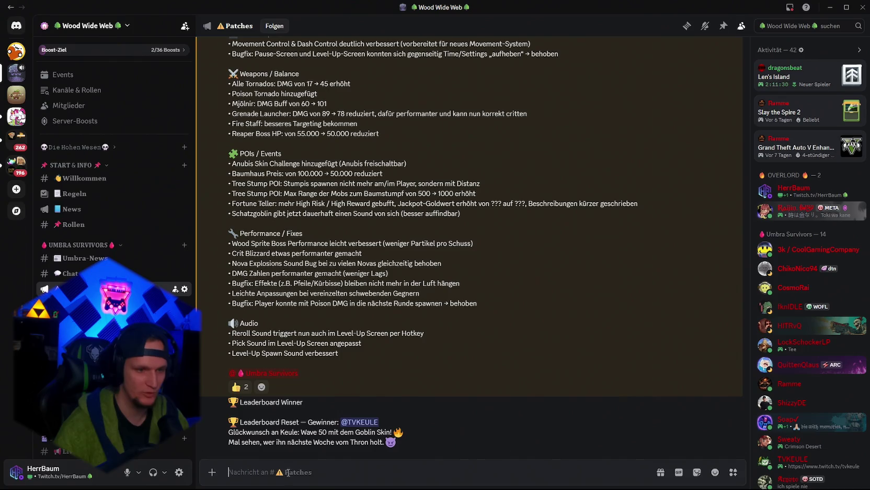
{"action": "key", "text": "ctrl+v"}
Drop '(DE)' from the heading and swap the Cave bullet's enemies wording for 'Terrain'
{"action": "left_click", "coordinate": [296, 253]}
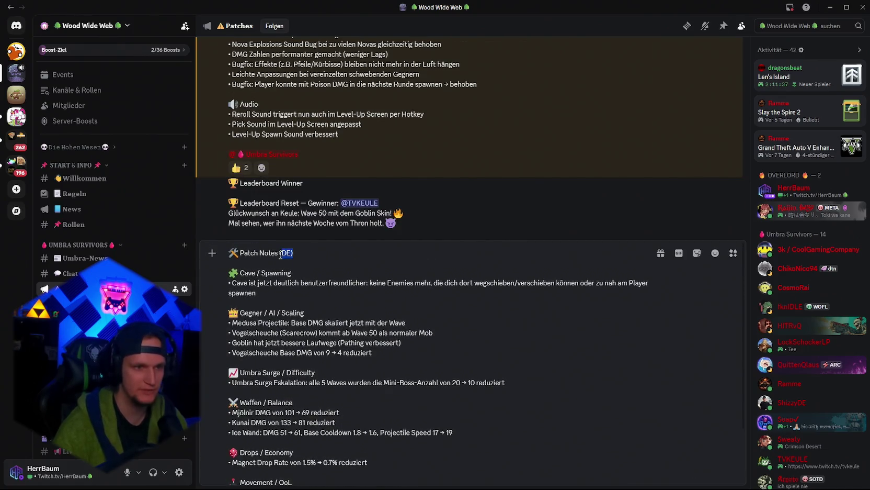
{"action": "key", "text": "BackSpace"}
{"action": "key", "text": "BackSpace"}
{"action": "key", "text": "BackSpace"}
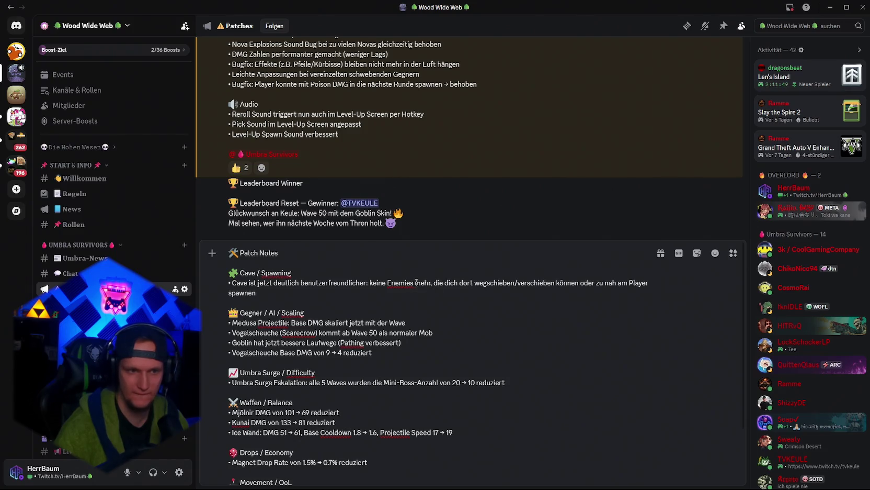
{"action": "left_click_drag", "start_coordinate": [415, 282], "coordinate": [370, 283]}
{"action": "key", "text": "BackSpace"}
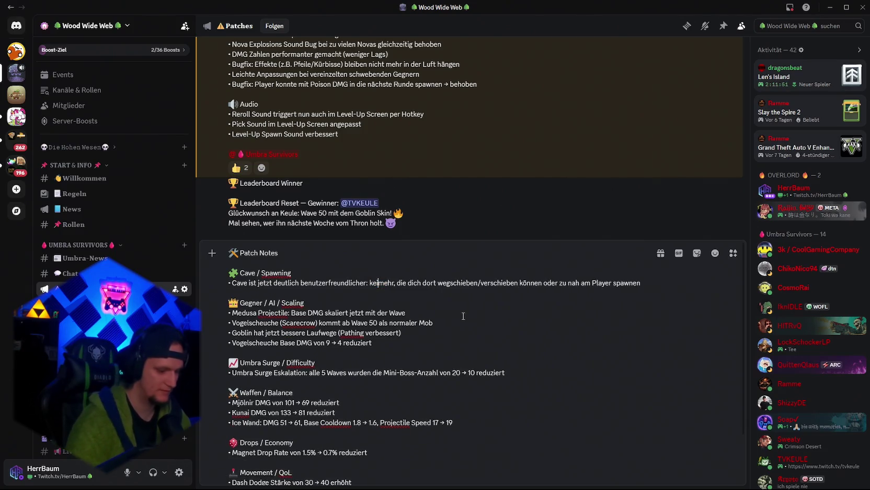
{"action": "type", "text": "n Terrain"}
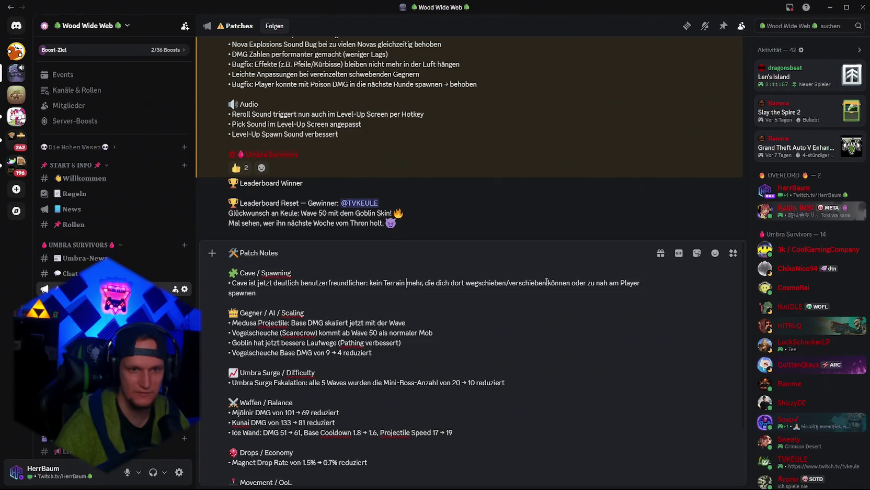
Replace the push-away clause with 'das dafür sorgt' and select the rest of the Cave explanation
{"action": "left_click_drag", "start_coordinate": [547, 283], "coordinate": [422, 283]}
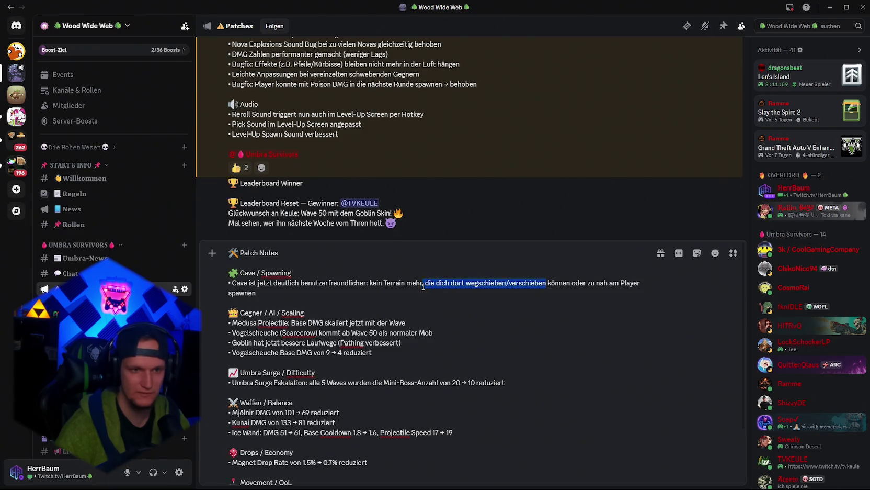
{"action": "key", "text": "BackSpace"}
{"action": "type", "text": "das da"}
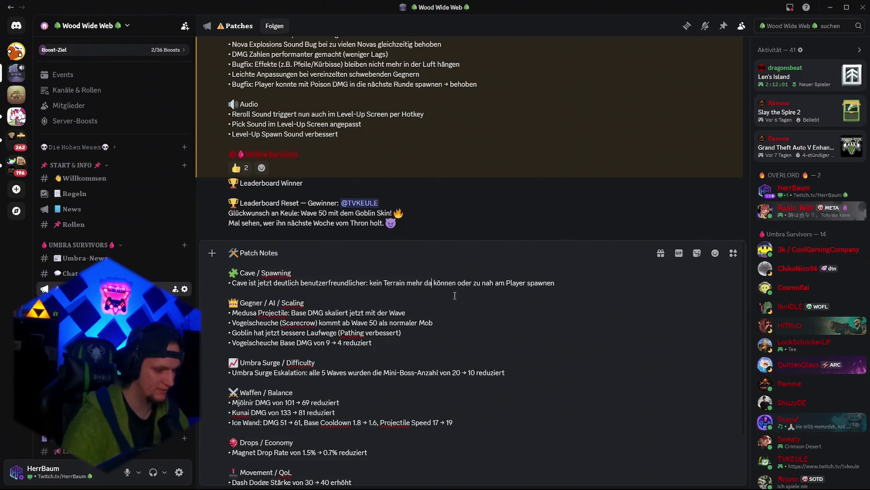
{"action": "type", "text": "für sorgt"}
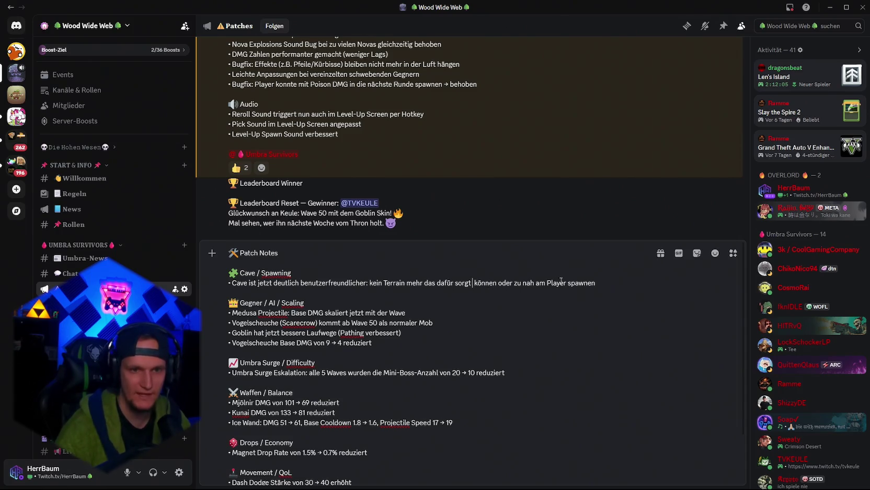
{"action": "left_click_drag", "start_coordinate": [598, 283], "coordinate": [370, 285]}
Write the new Cave text about shifting terrain, cave spawns waiting for the player, and fixed spawns
{"action": "type", "text": "Kein Ter"}
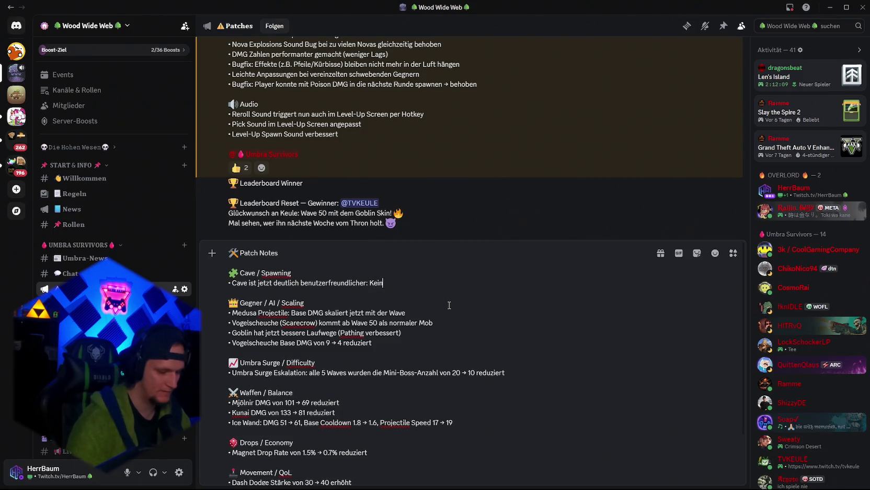
{"action": "type", "text": "rain mehr was "}
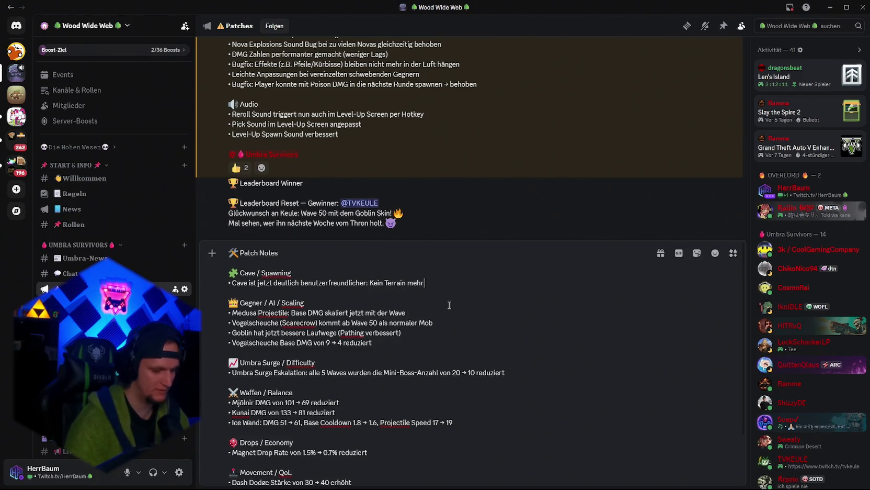
{"action": "type", "text": "dazu f"}
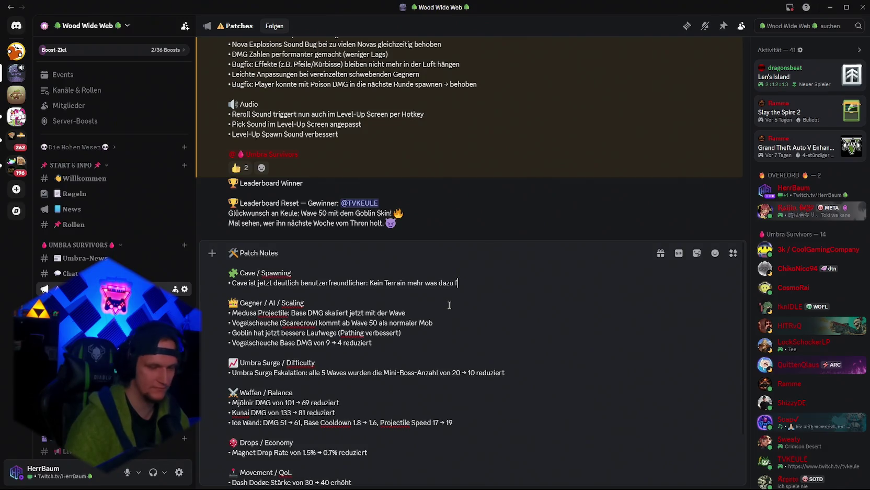
{"action": "key", "text": "BackSpace"}
{"action": "key", "text": "BackSpace"}
{"action": "key", "text": "BackSpace"}
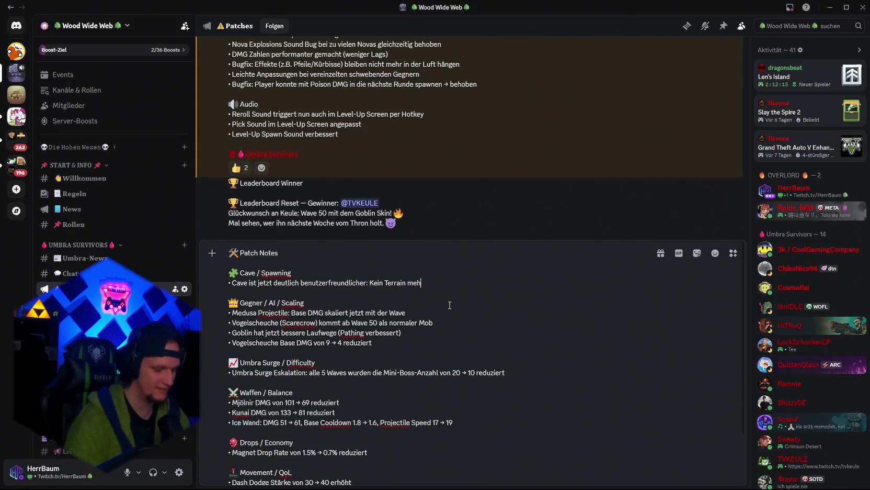
{"action": "type", "text": "r was "}
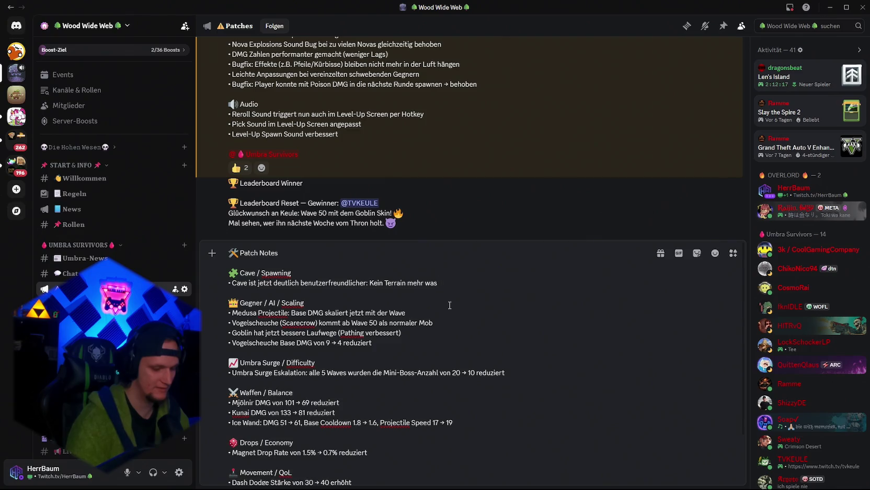
{"action": "type", "text": "sich von den h"}
{"action": "type", "text": "öhen"}
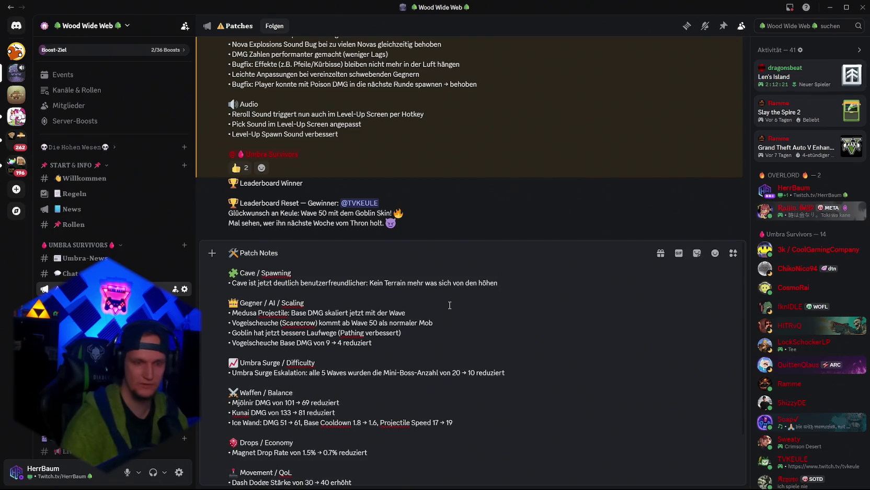
{"action": "type", "text": " verschiebt"}
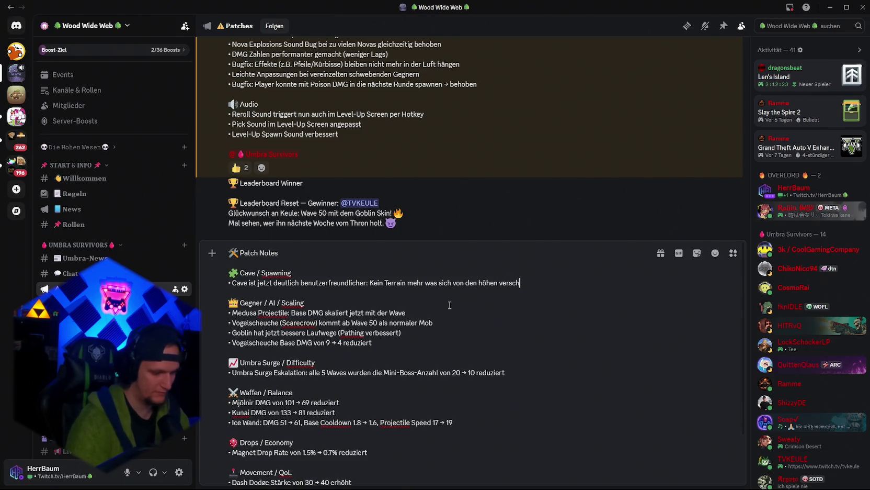
{"action": "type", "text": " durch"}
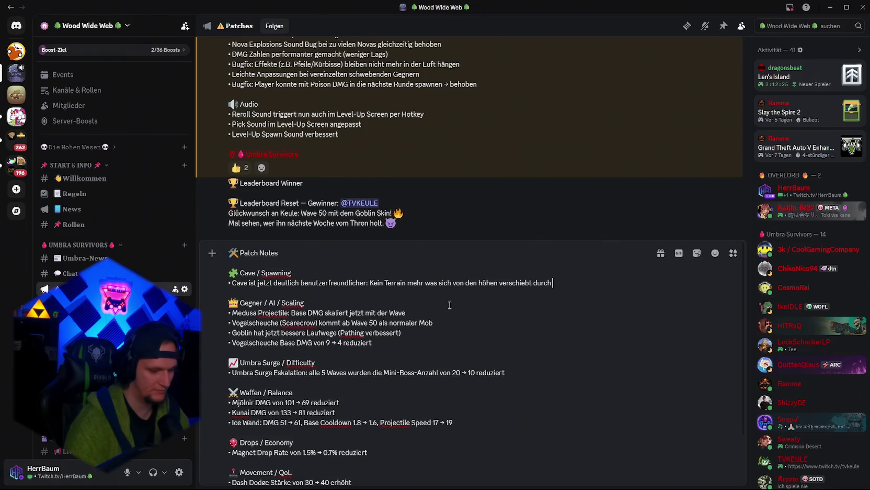
{"action": "type", "text": " ein erneute"}
{"action": "type", "text": "s spawnen"}
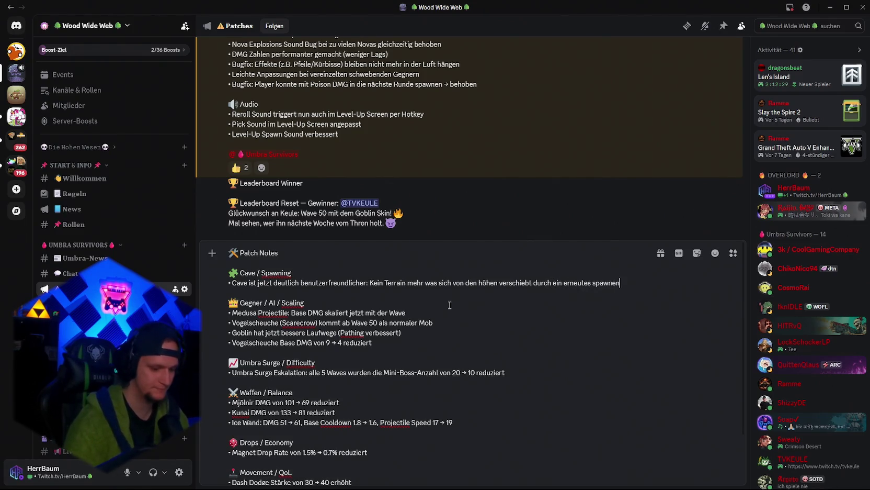
{"action": "type", "text": " plus Cave"}
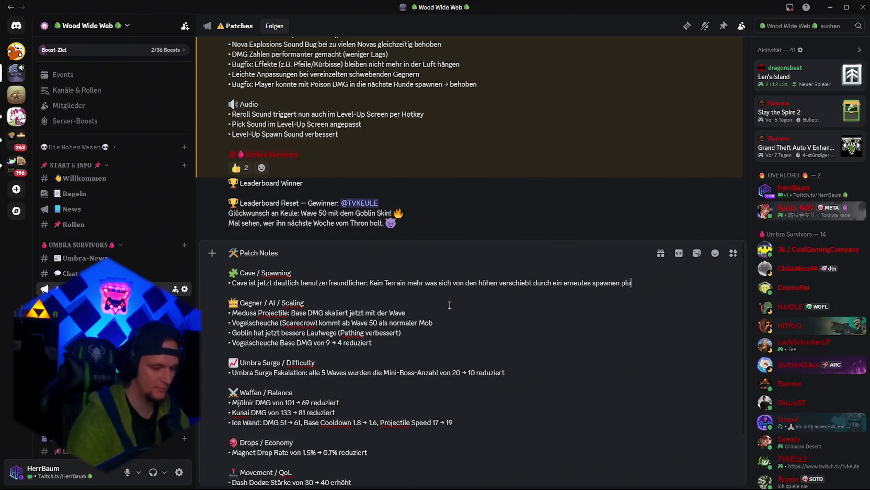
{"action": "type", "text": " spawns "}
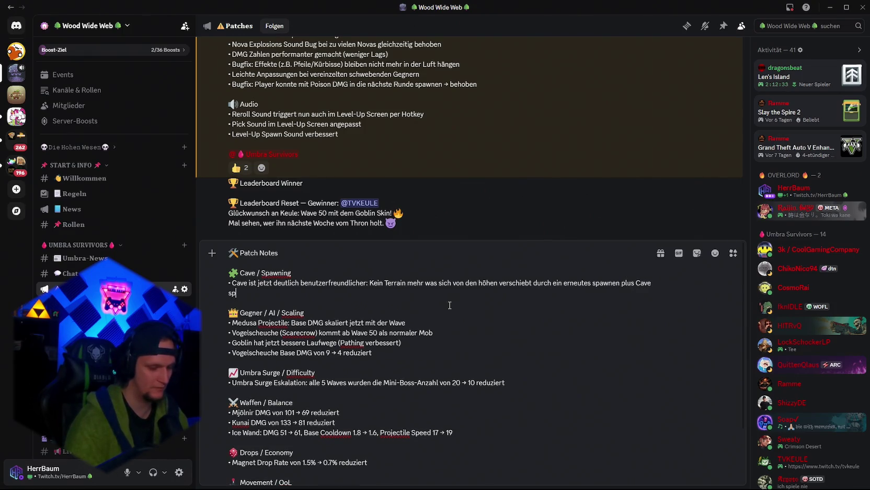
{"action": "type", "text": "warten ejtzt"}
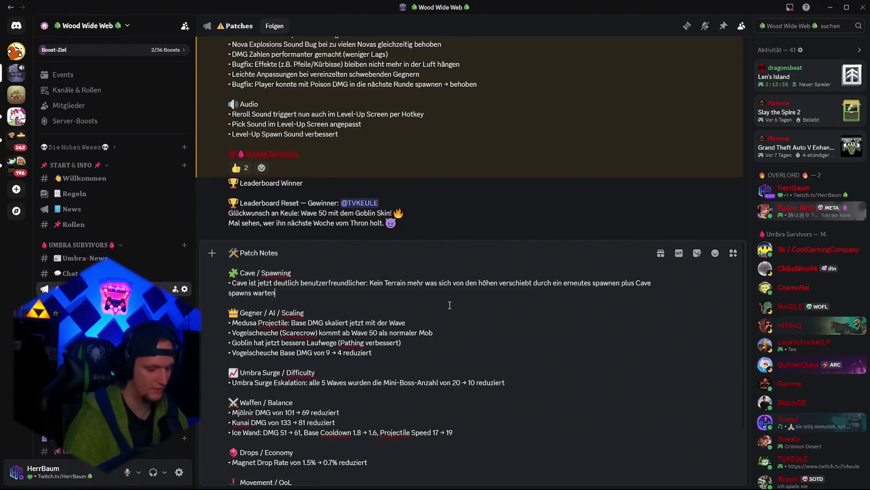
{"action": "key", "text": "BackSpace"}
{"action": "key", "text": "BackSpace"}
{"action": "key", "text": "BackSpace"}
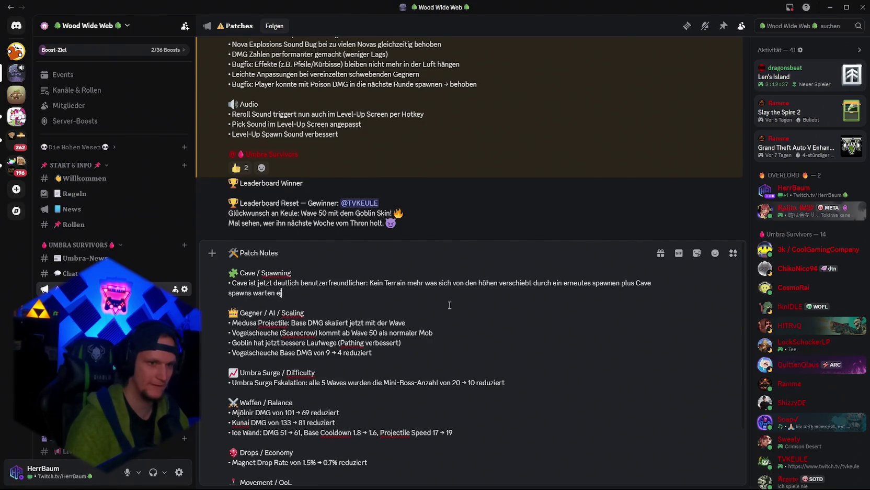
{"action": "type", "text": "jetzt bis der p"}
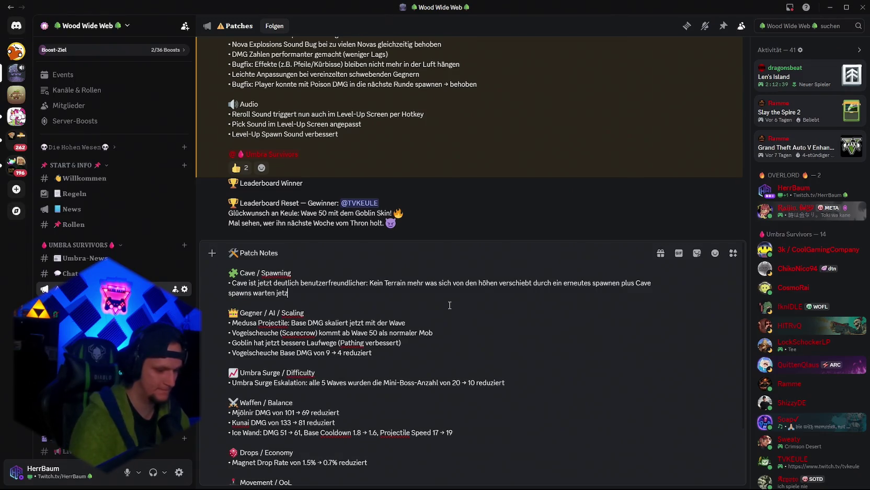
{"action": "type", "text": "alyer weit genug"}
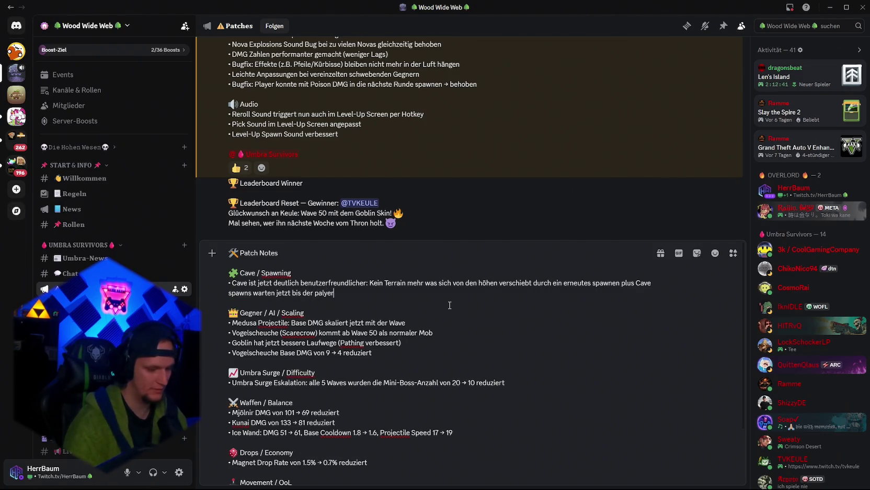
{"action": "type", "text": " weg ist"}
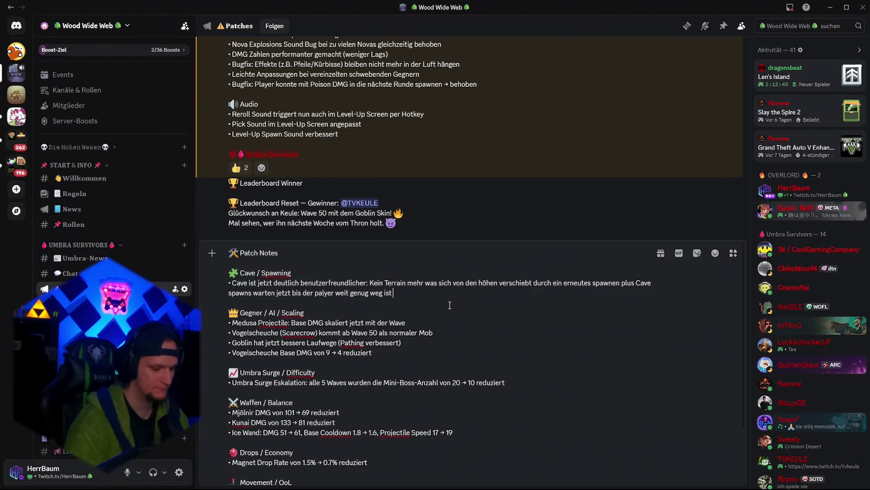
{"action": "type", "text": " udn si"}
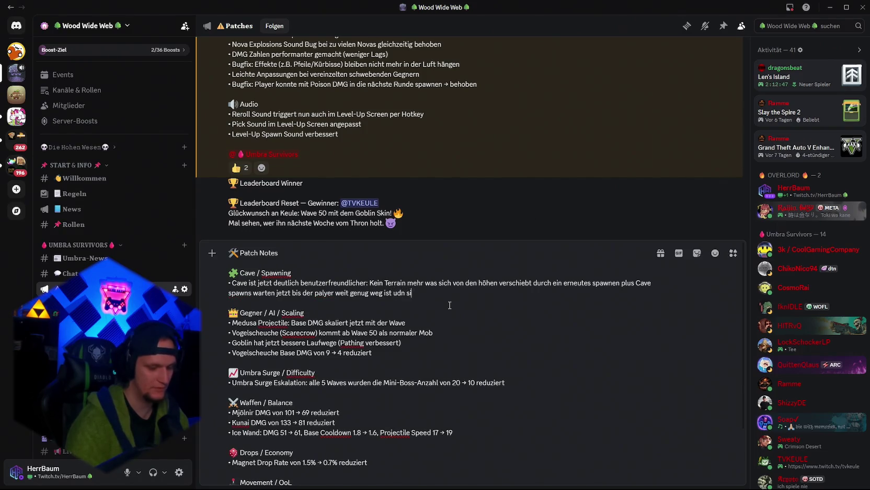
{"action": "type", "text": "e haben"}
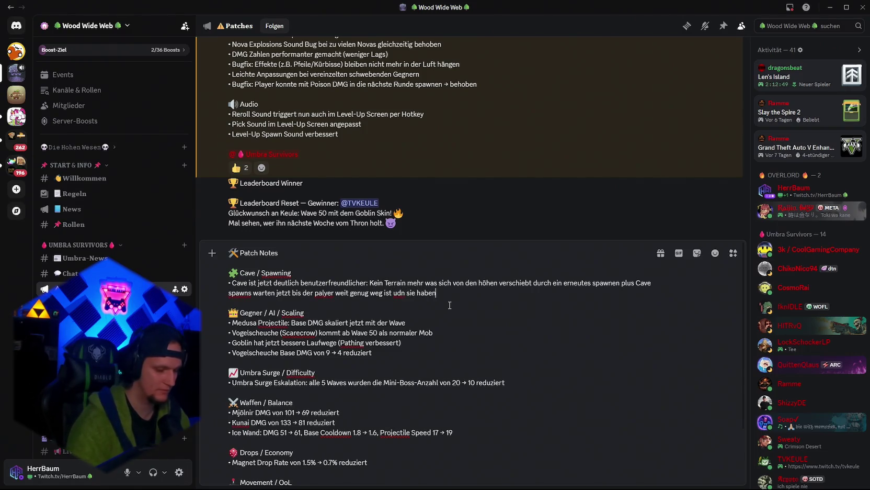
{"action": "type", "text": " fete spawns die vorher "}
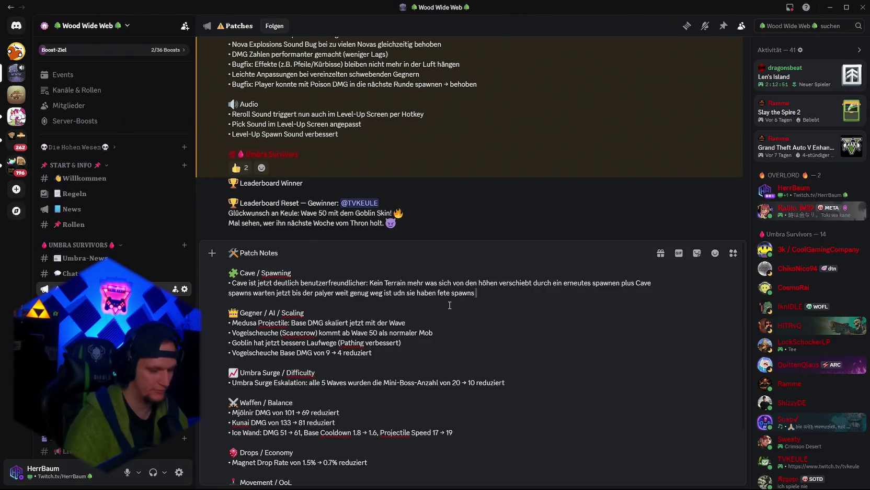
{"action": "type", "text": "optimiert sind "}
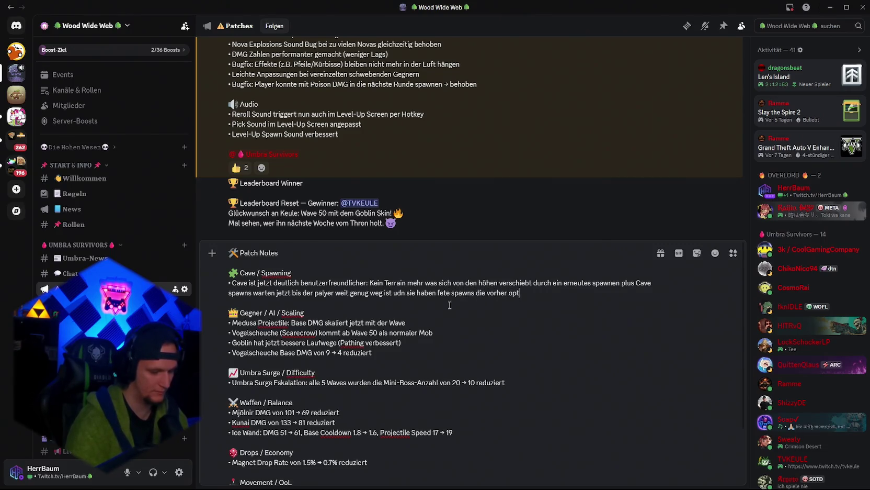
{"action": "type", "text": "für"}
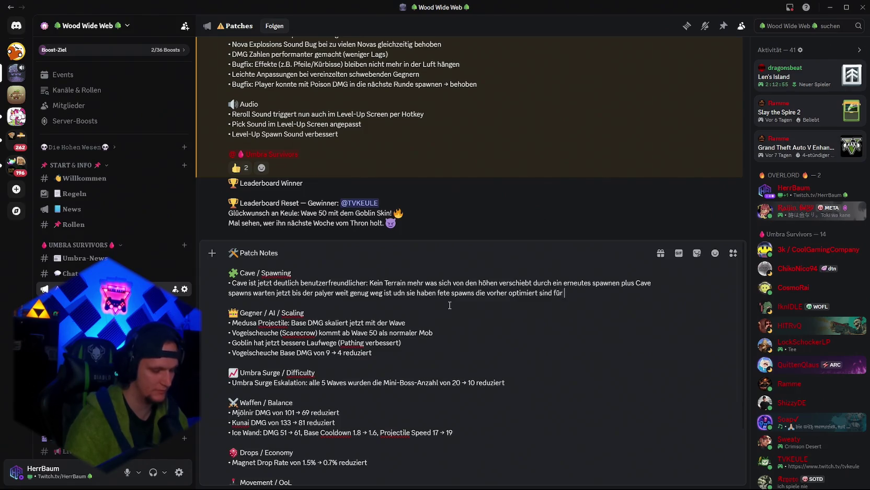
{"action": "key", "text": "BackSpace"}
{"action": "key", "text": "BackSpace"}
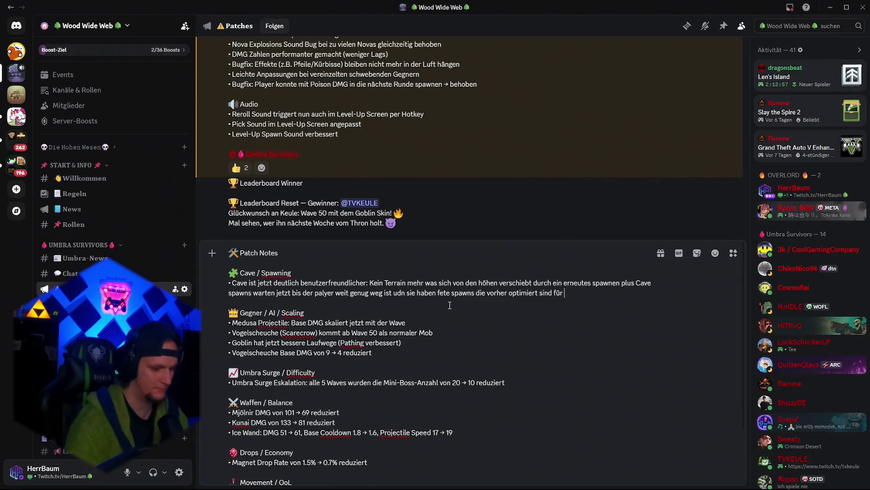
{"action": "type", "text": "caves. K"}
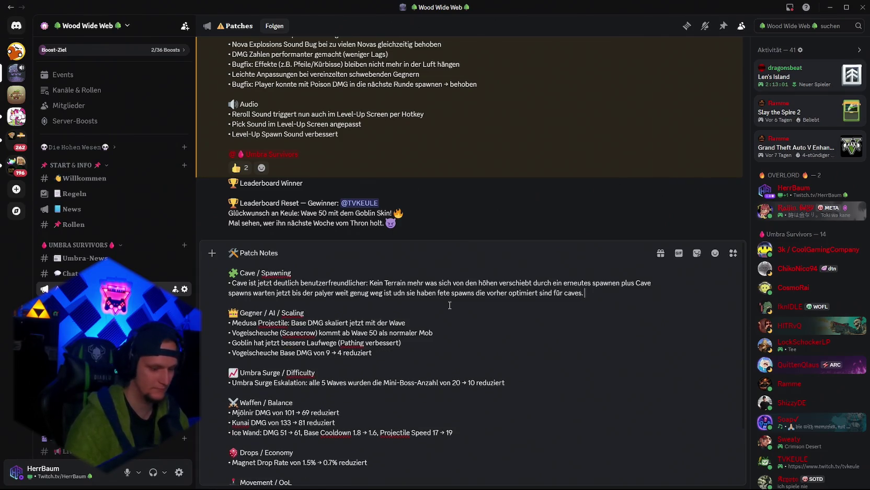
{"action": "type", "text": "eine"}
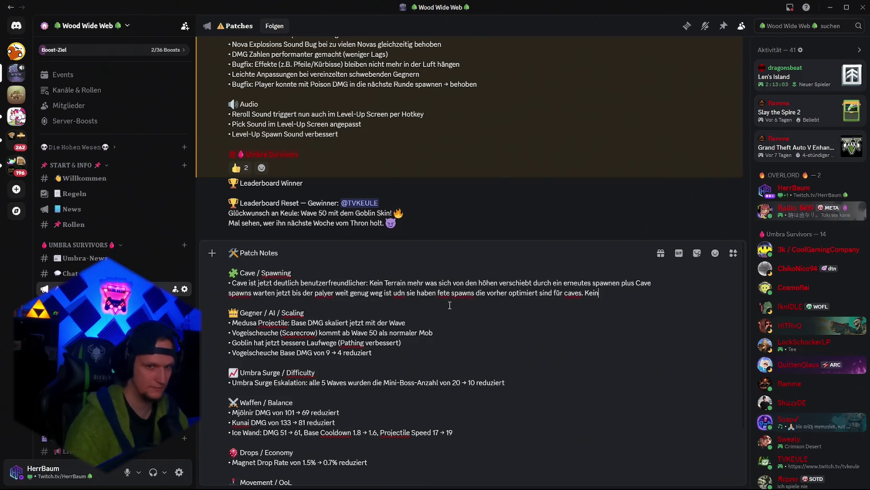
{"action": "type", "text": " Caves in"}
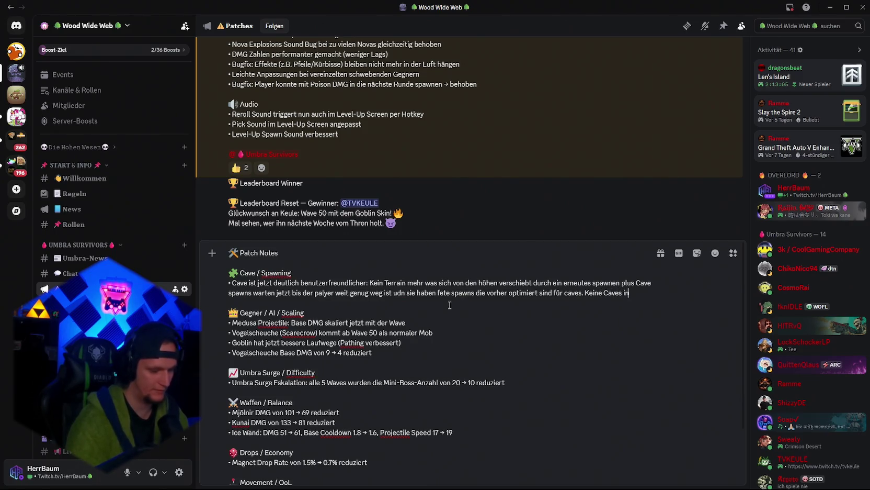
{"action": "type", "text": " bergen "}
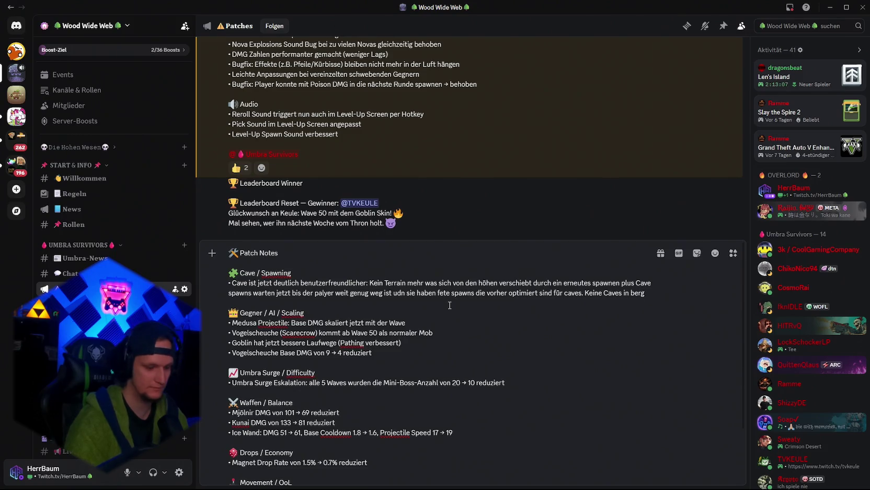
{"action": "type", "text": "mehr etc."}
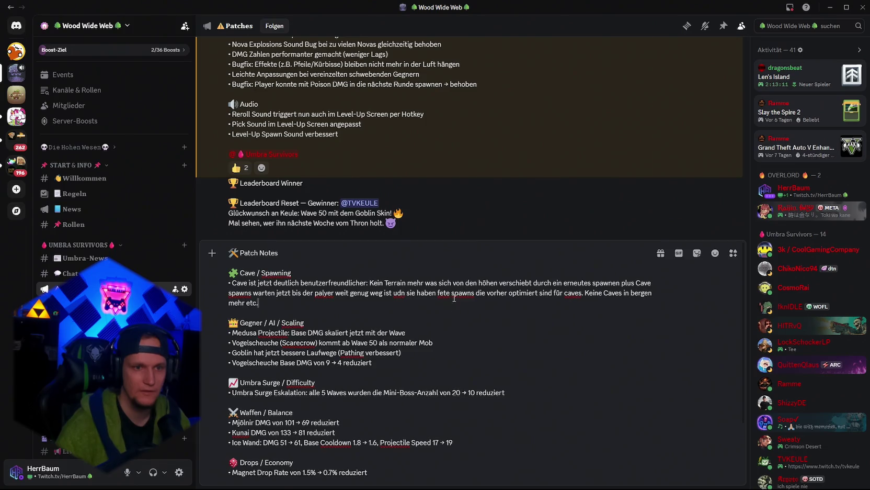
Fix the typos fete → feste, udn → und and palyer → Player in the Cave bullet
{"action": "right_click", "coordinate": [451, 294]}
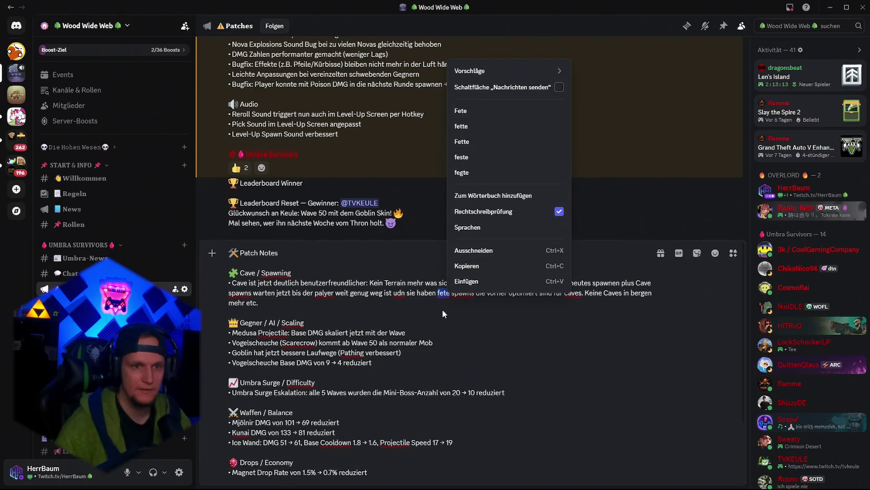
{"action": "left_click", "coordinate": [468, 115]}
{"action": "left_click", "coordinate": [443, 293]}
{"action": "type", "text": "s"}
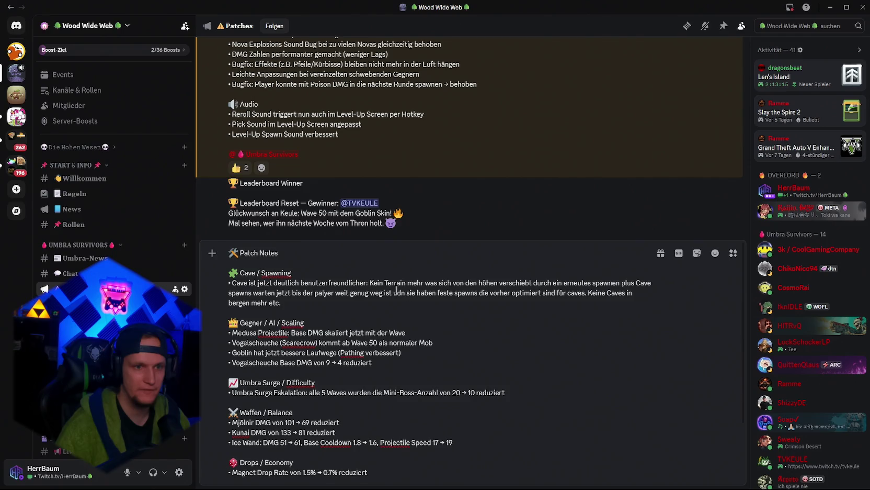
{"action": "double_click", "coordinate": [399, 292]}
{"action": "right_click", "coordinate": [399, 293]}
{"action": "left_click", "coordinate": [416, 174]}
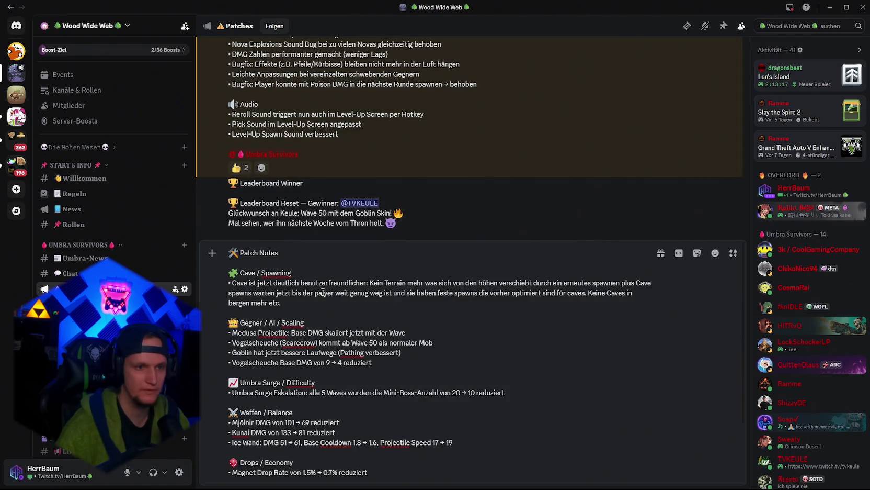
{"action": "right_click", "coordinate": [327, 294]}
{"action": "left_click", "coordinate": [339, 127]}
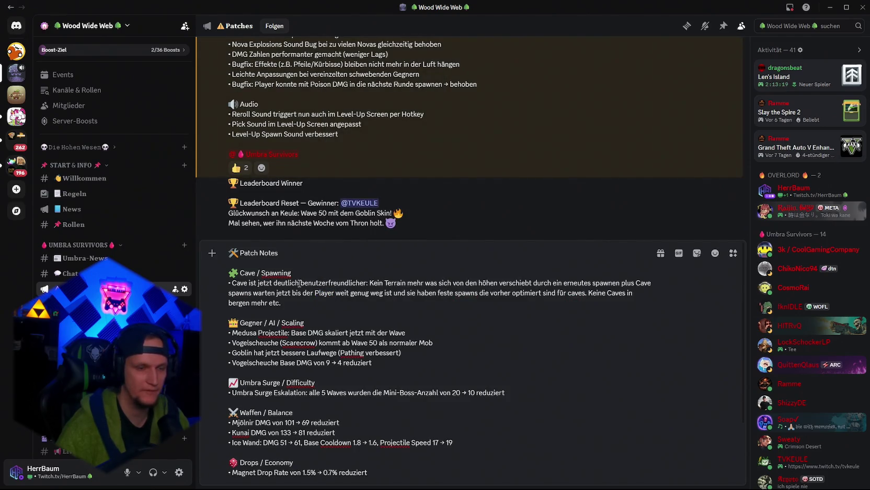
Capitalise both occurrences of 'spawns' to 'Spawns' in the Cave bullet
{"action": "double_click", "coordinate": [460, 293]}
{"action": "left_click", "coordinate": [457, 293]}
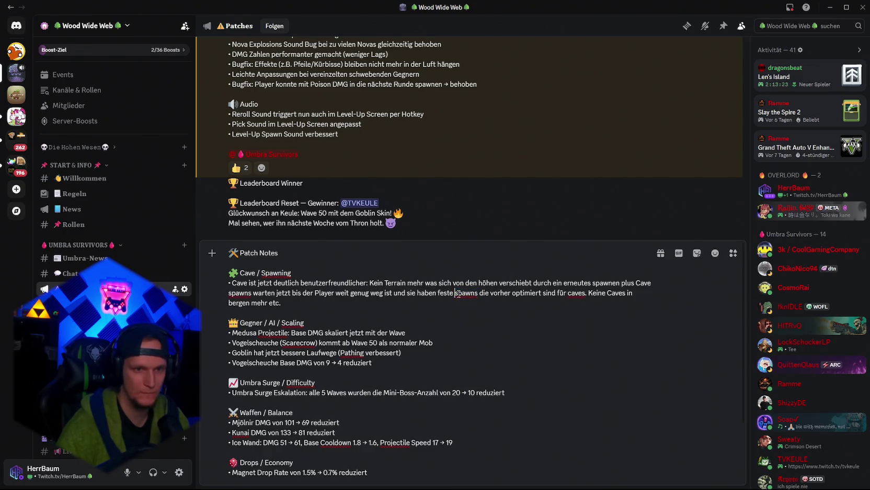
{"action": "key", "text": "BackSpace"}
{"action": "type", "text": "S"}
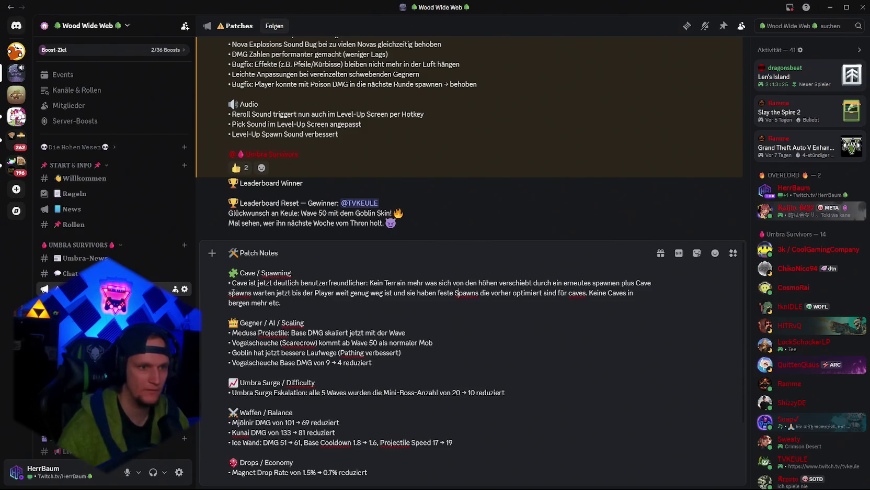
{"action": "left_click", "coordinate": [232, 293]}
{"action": "key", "text": "BackSpace"}
{"action": "type", "text": "S"}
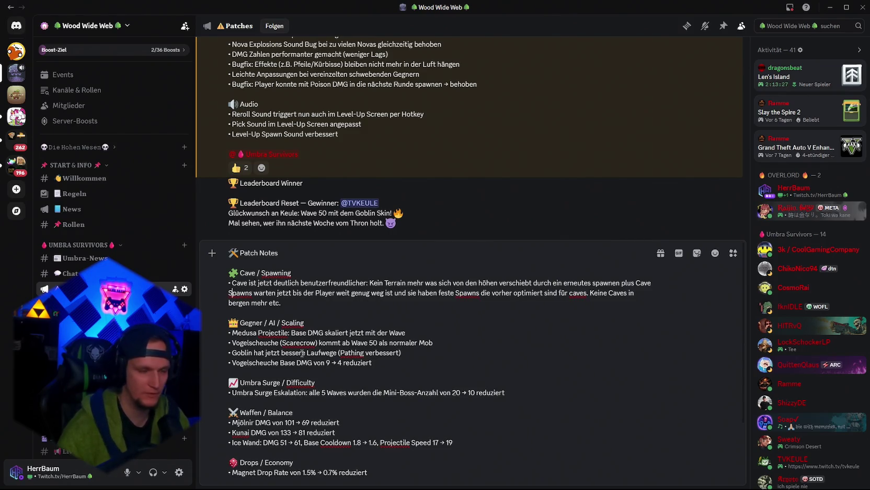
Rename the Goblin entry to 'SchatzGoblin'
{"action": "scroll", "coordinate": [303, 353], "scroll_direction": "down", "scroll_amount": 3}
{"action": "scroll", "coordinate": [282, 345], "scroll_direction": "up", "scroll_amount": 3}
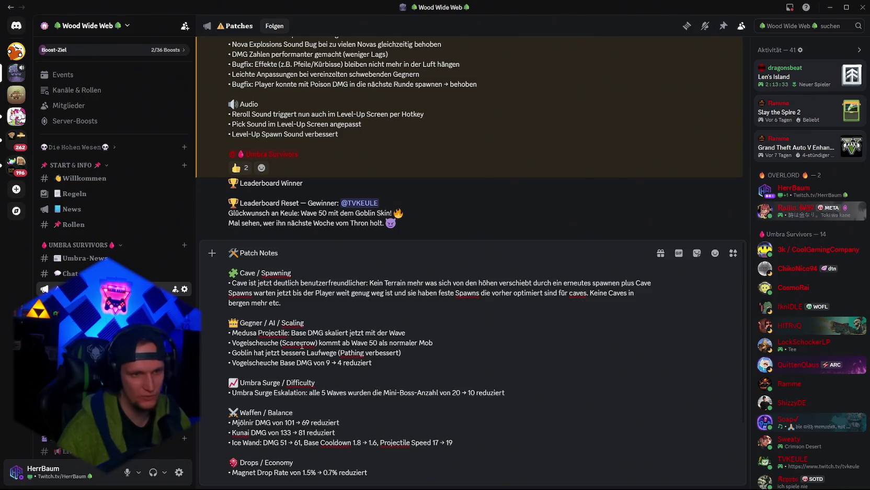
{"action": "left_click", "coordinate": [432, 346]}
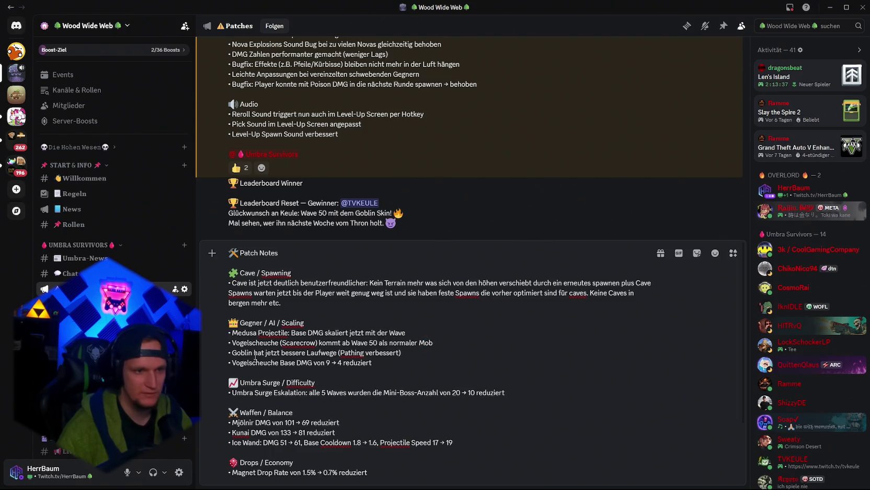
{"action": "left_click", "coordinate": [232, 352]}
{"action": "type", "text": "SChatz"}
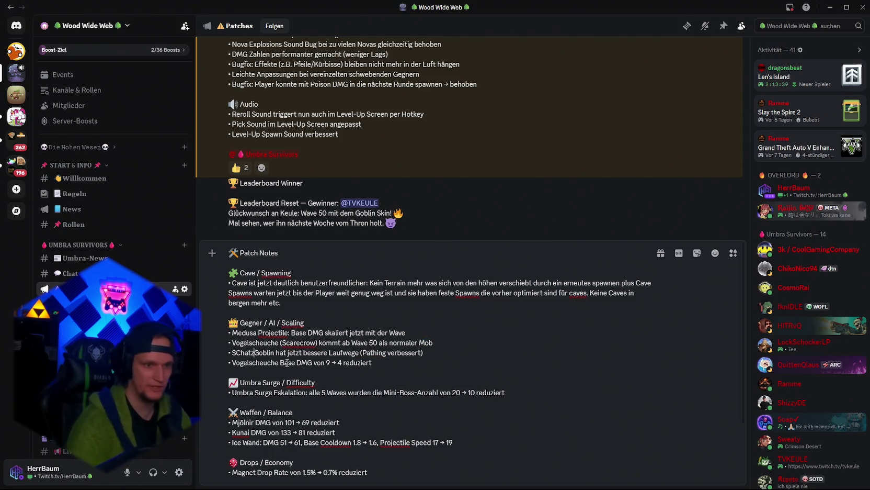
{"action": "left_click", "coordinate": [240, 352]}
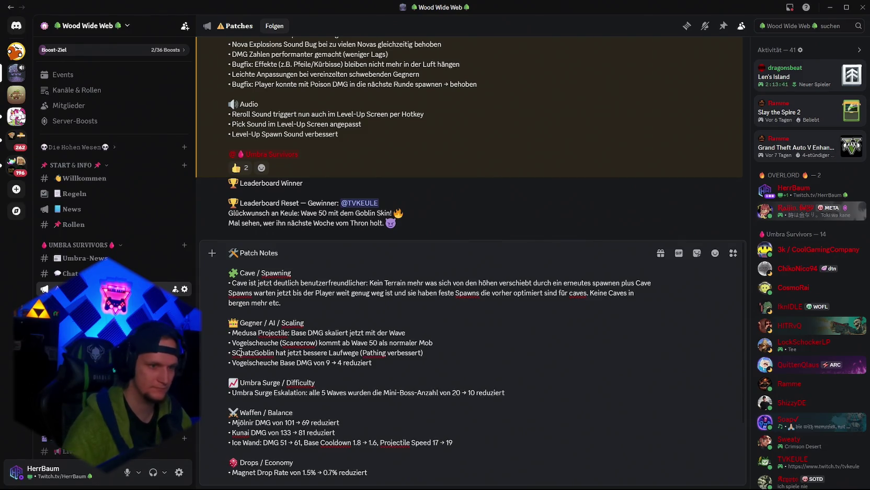
{"action": "key", "text": "BackSpace"}
{"action": "type", "text": "c"}
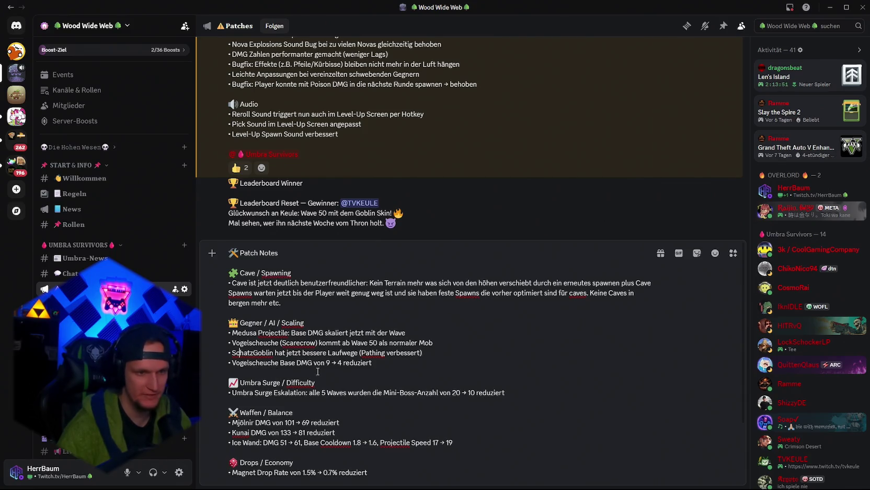
Change 'Waves' to 'Wave' and add 'Mini boss Bursts' to the Umbra Surge escalation line
{"action": "scroll", "coordinate": [327, 324], "scroll_direction": "down", "scroll_amount": 3}
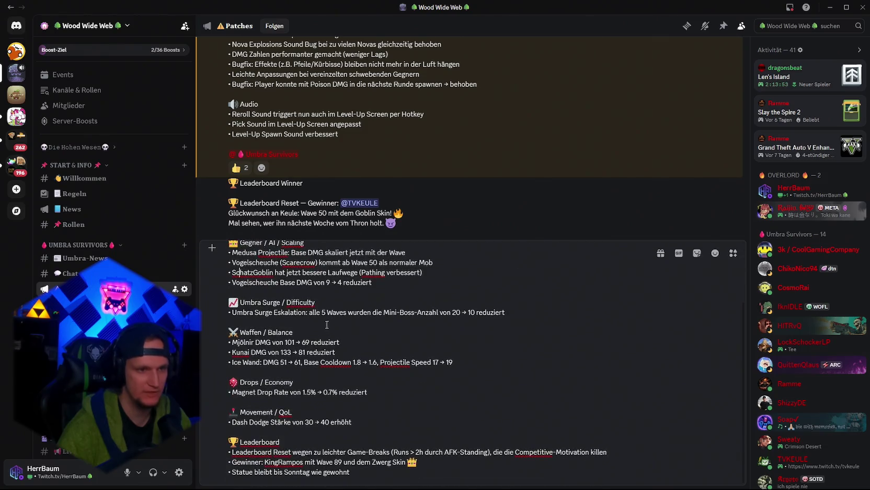
{"action": "left_click_drag", "start_coordinate": [322, 302], "coordinate": [246, 303]}
{"action": "left_click", "coordinate": [255, 317]}
{"action": "left_click", "coordinate": [316, 312]}
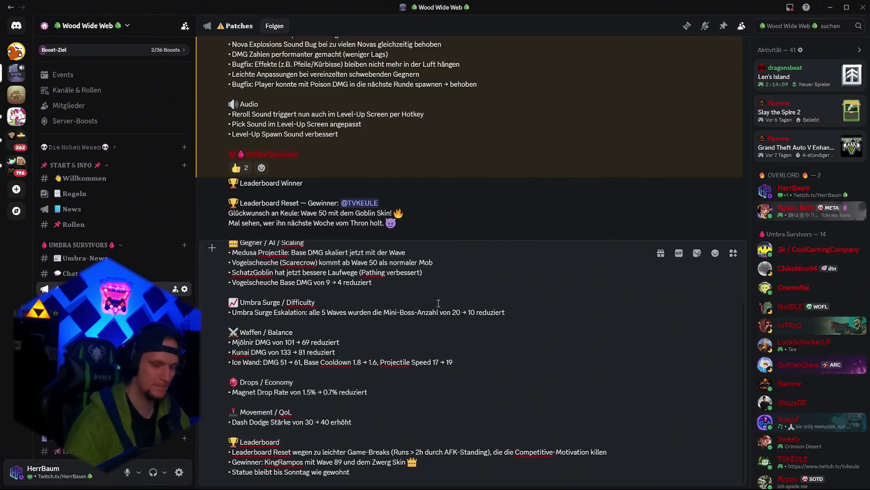
{"action": "key", "text": "BackSpace"}
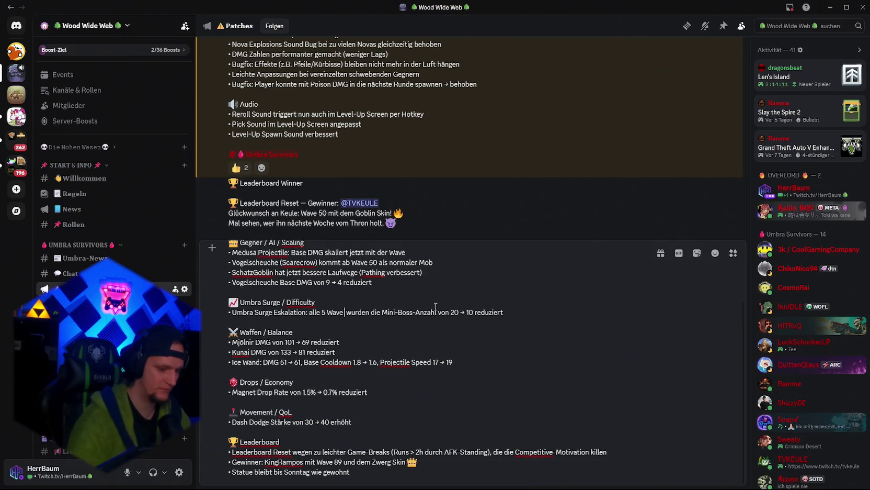
{"action": "type", "text": "Minib"}
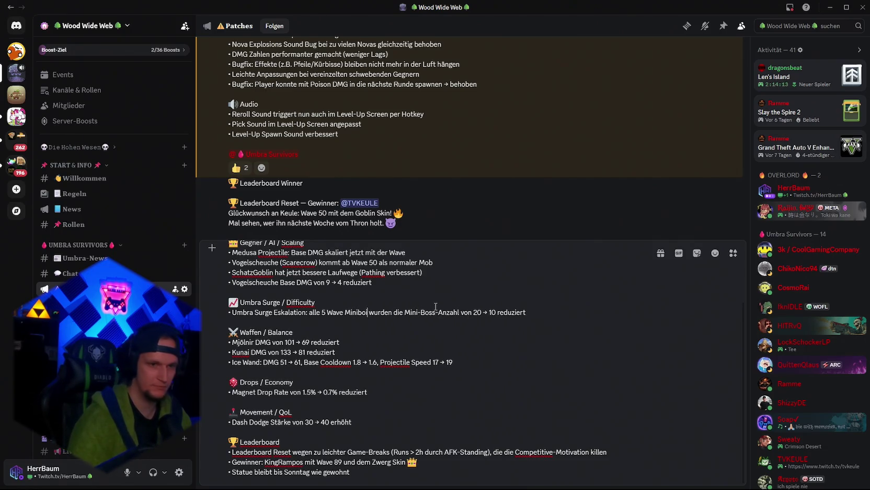
{"action": "key", "text": "BackSpace"}
{"action": "type", "text": "boss "}
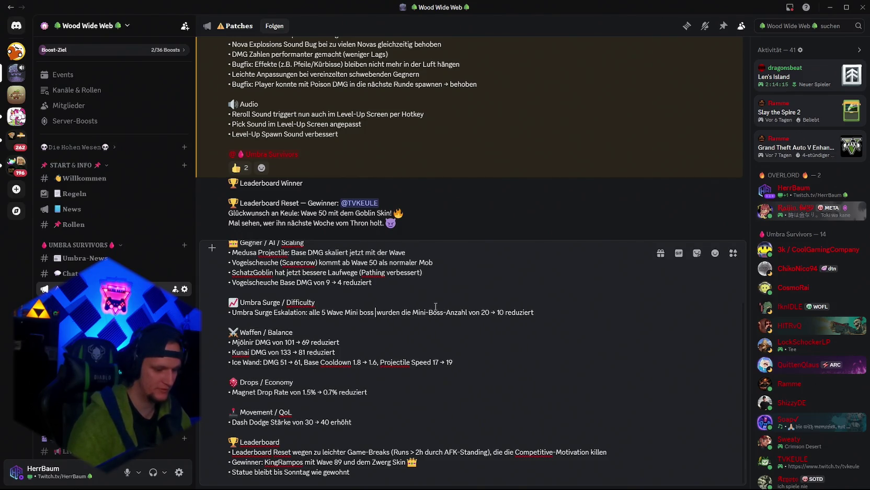
{"action": "type", "text": "Burs"}
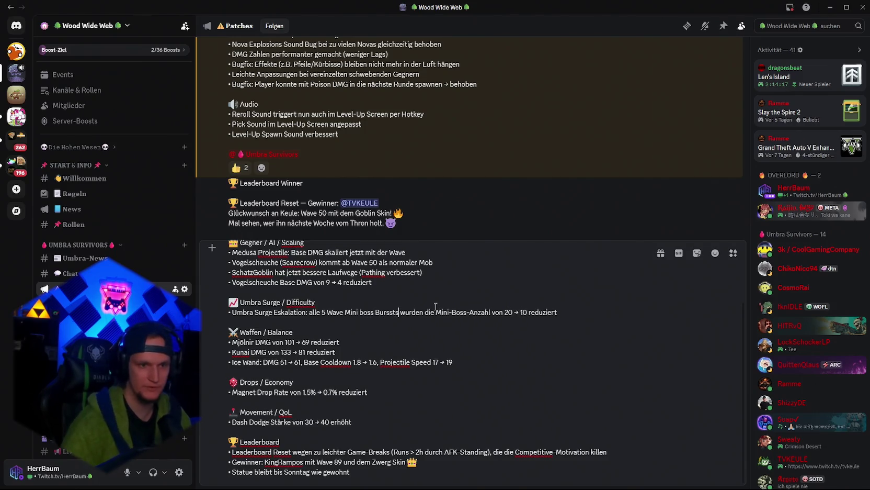
{"action": "type", "text": "ts"}
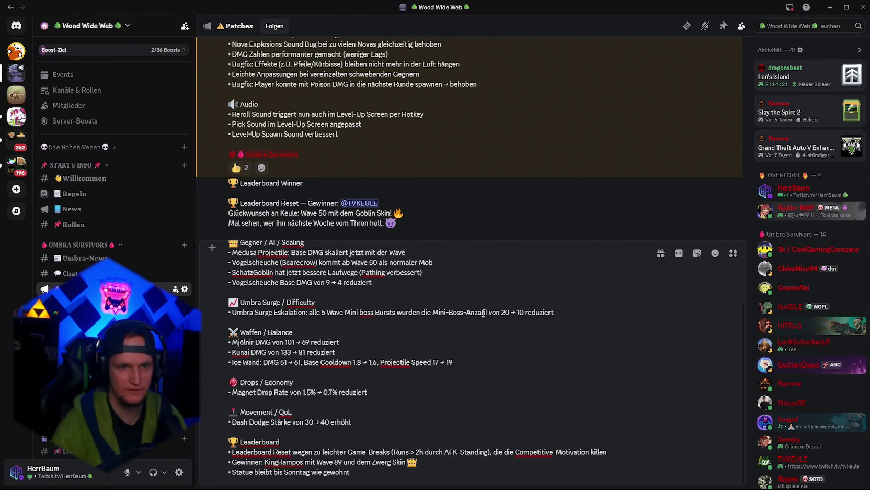
Remove the 'Mini-Boss-' prefix, insert 'Die' before 'alle', and change 'wurden' to 'wurde'
{"action": "mouse_move", "coordinate": [468, 312]}
{"action": "left_mouse_down"}
{"action": "mouse_move", "coordinate": [422, 312]}
{"action": "mouse_move", "coordinate": [433, 312]}
{"action": "left_mouse_up"}
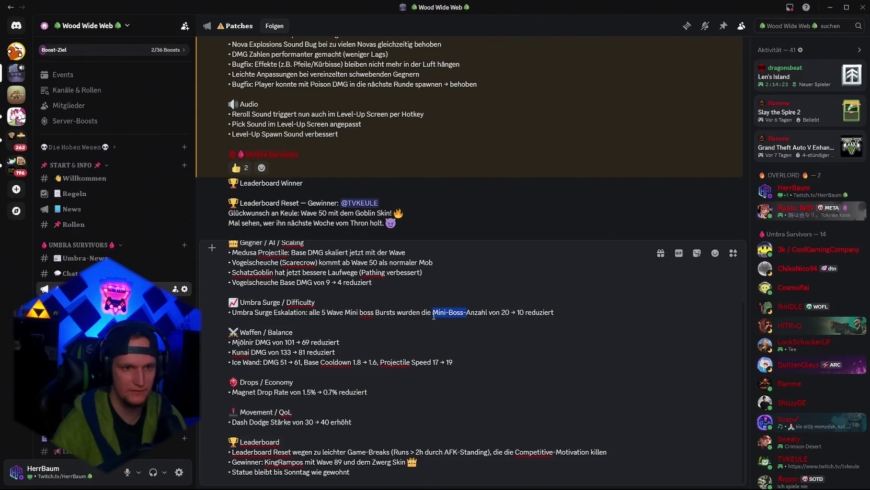
{"action": "key", "text": "BackSpace"}
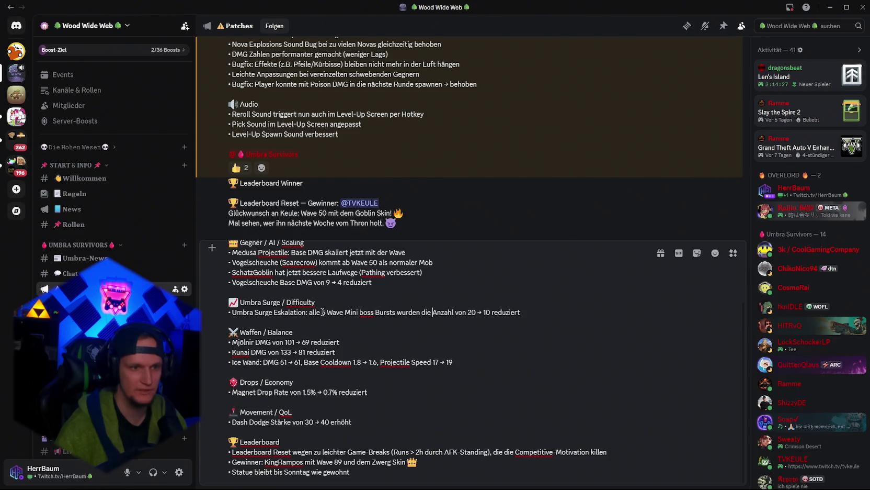
{"action": "left_click_drag", "start_coordinate": [321, 312], "coordinate": [312, 312]}
{"action": "left_click", "coordinate": [311, 312]}
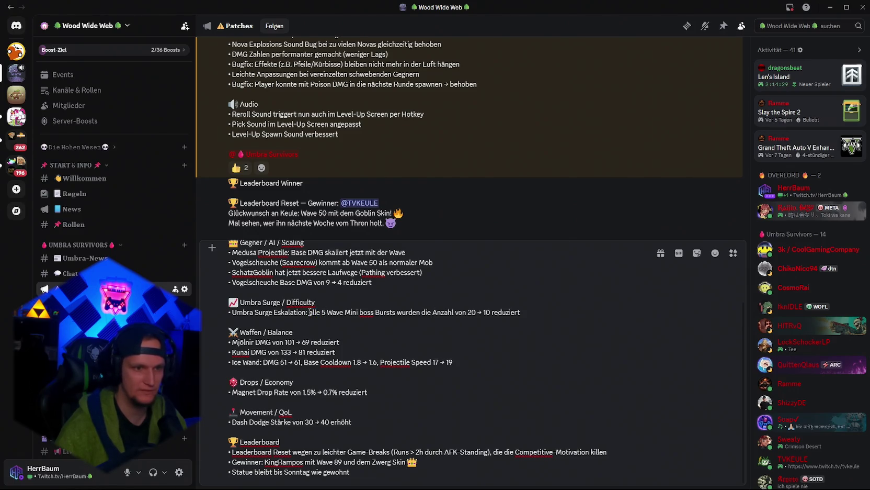
{"action": "type", "text": "Die"}
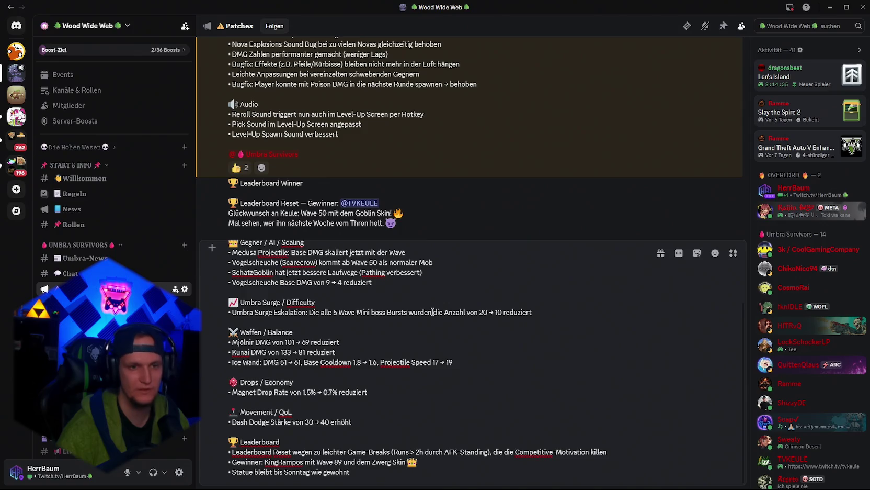
{"action": "key", "text": "BackSpace"}
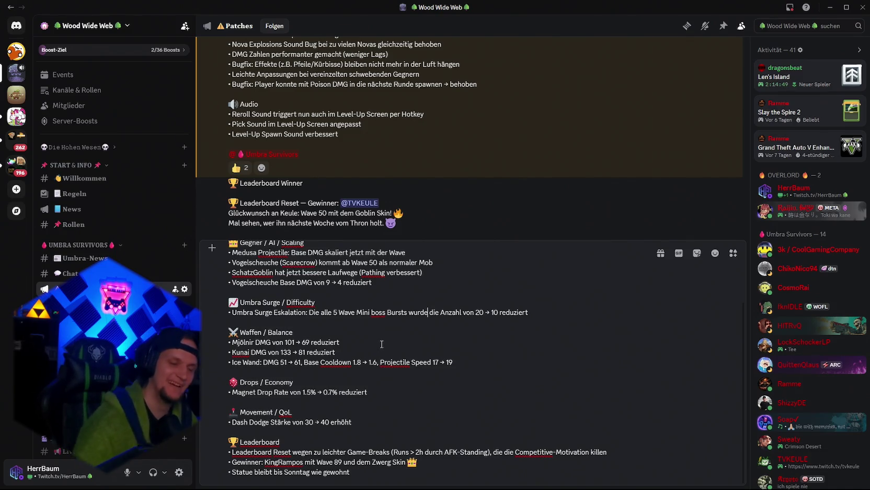
Add the bullet 'Umbra Surge startet nun ab Wave 21' below the Umbra Surge escalation line
{"action": "left_click", "coordinate": [235, 322]}
{"action": "type", "text": "•"}
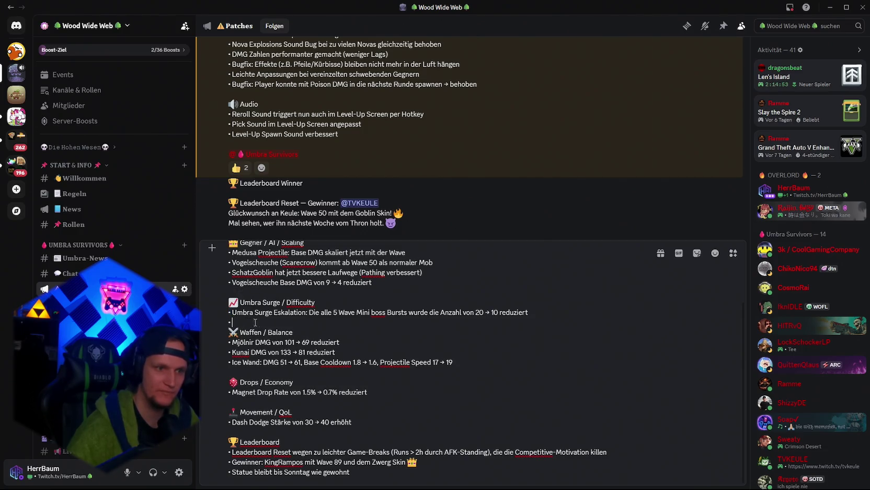
{"action": "key", "text": "shift+Return"}
{"action": "left_click", "coordinate": [268, 322]}
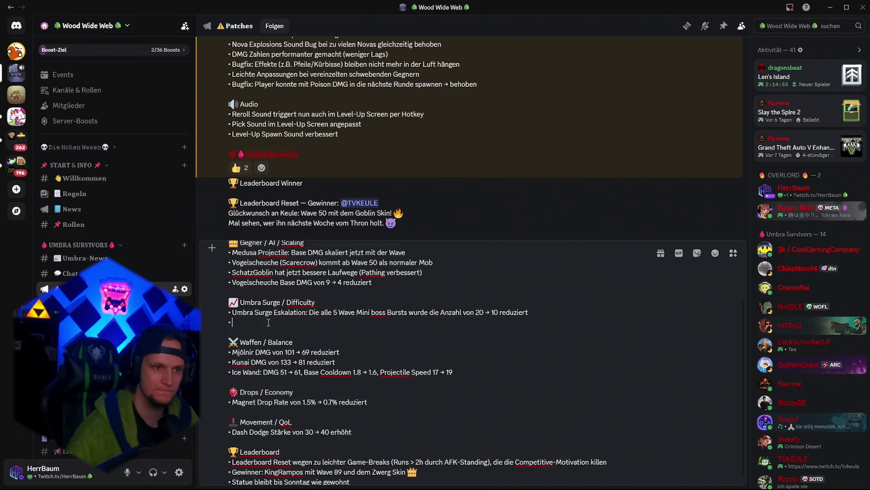
{"action": "type", "text": "Umbra Sur"}
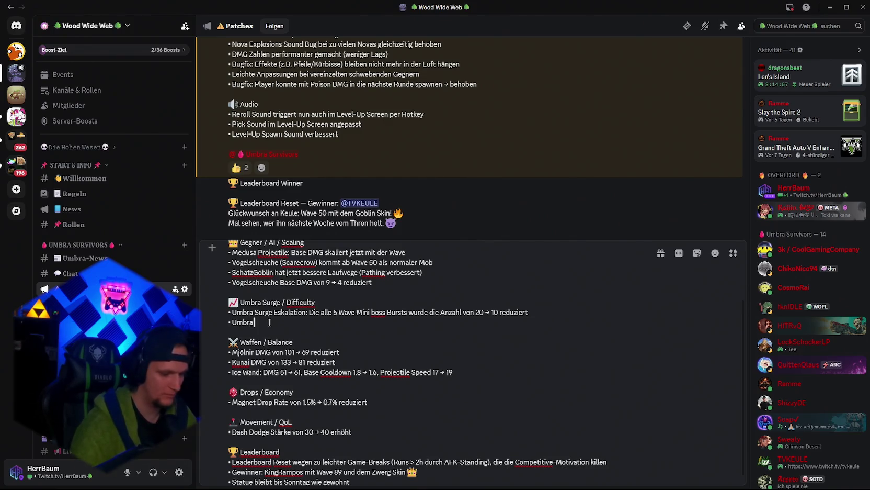
{"action": "type", "text": "ge startet nu"}
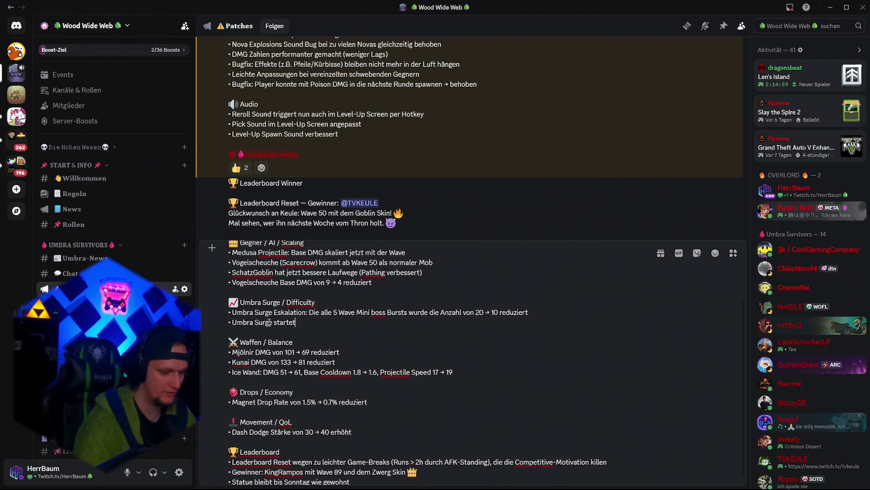
{"action": "type", "text": "n ab wave 21"}
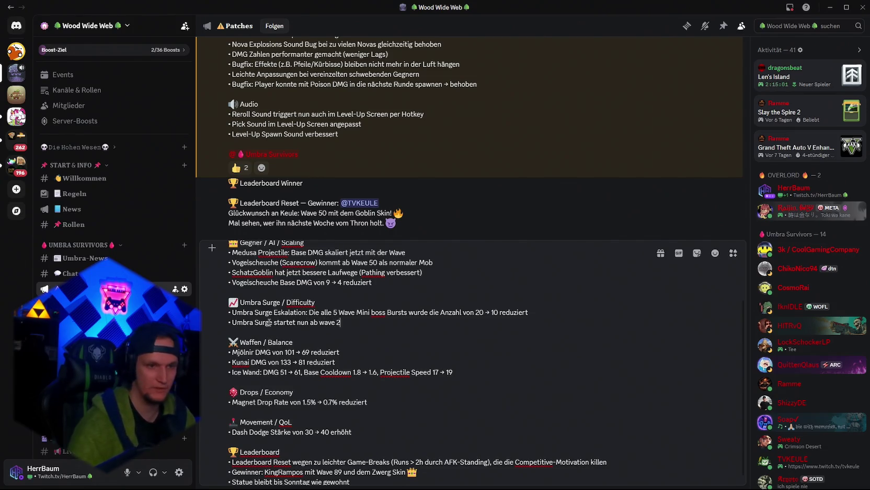
{"action": "left_click", "coordinate": [323, 322]}
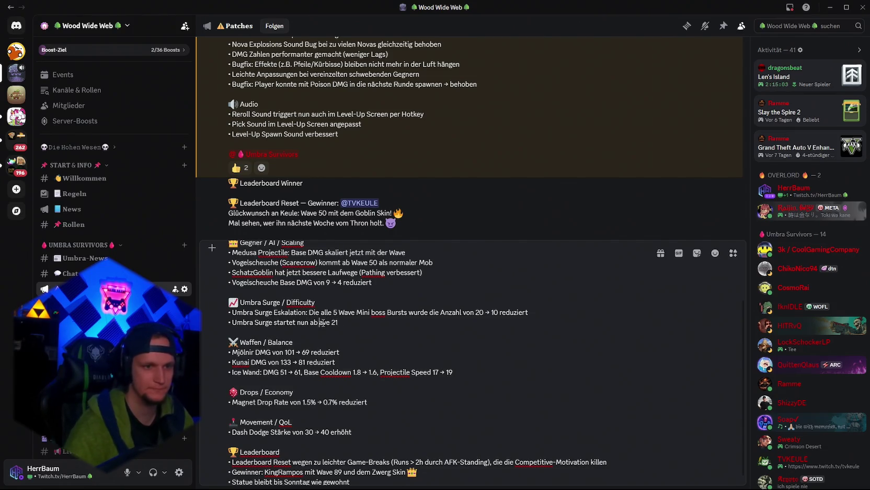
{"action": "key", "text": "BackSpace"}
{"action": "type", "text": "W"}
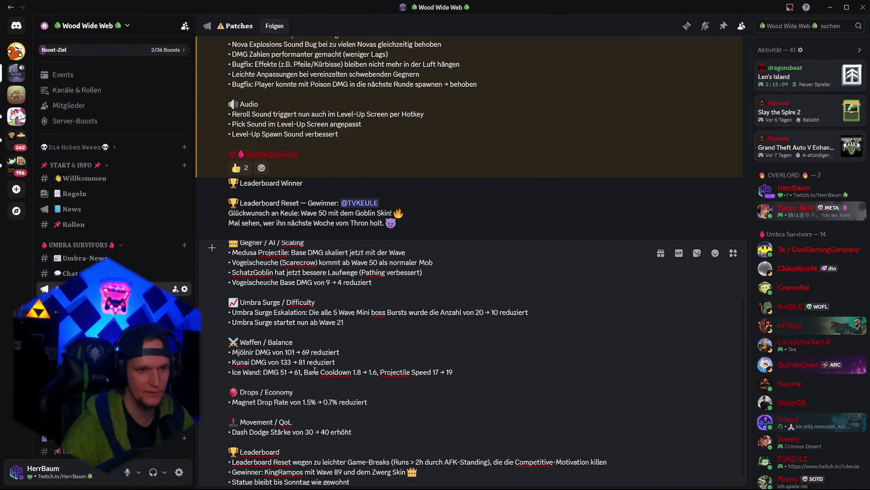
{"action": "scroll", "coordinate": [316, 370], "scroll_direction": "down", "scroll_amount": 1}
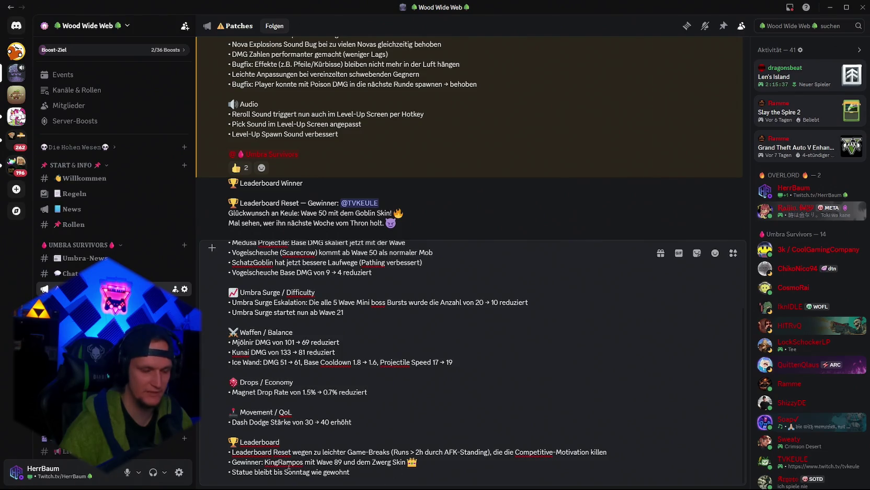
{"action": "left_click_drag", "start_coordinate": [303, 463], "coordinate": [267, 462]}
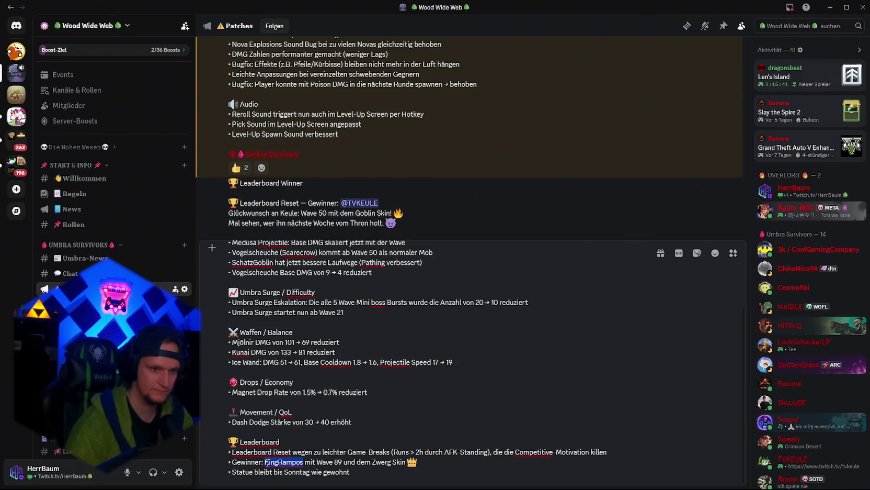
{"action": "type", "text": "@king"}
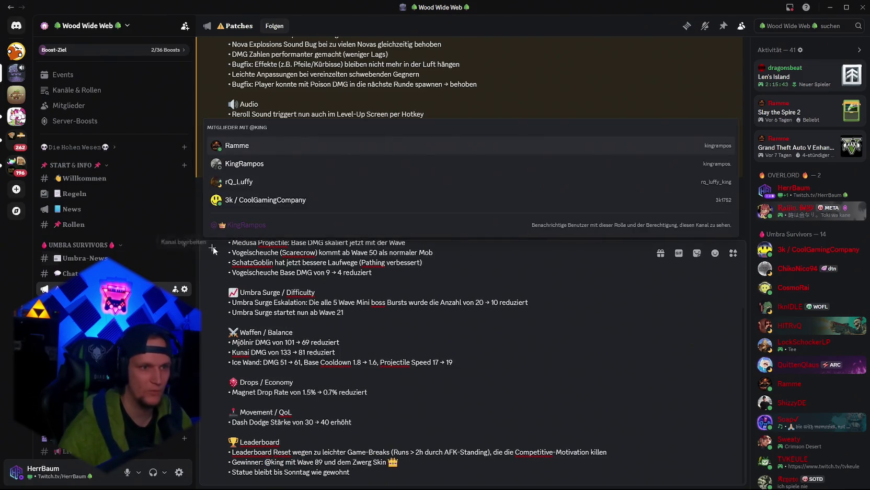
{"action": "left_click", "coordinate": [246, 225]}
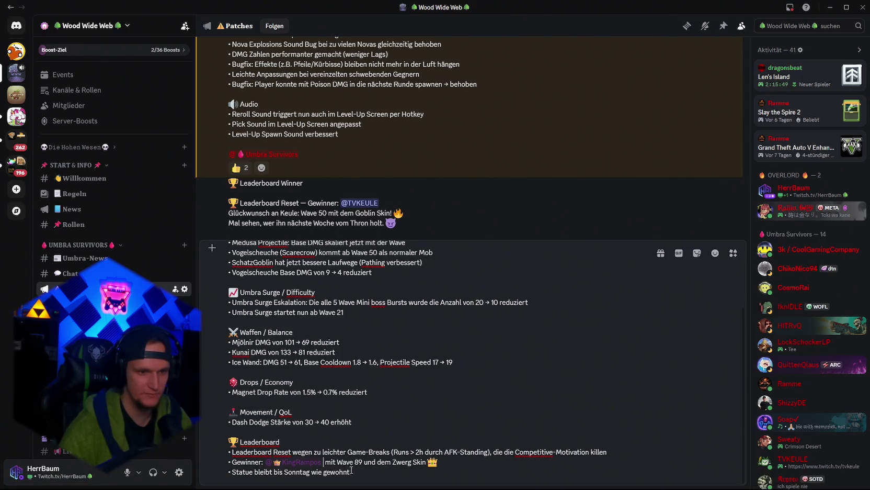
{"action": "key", "text": "shift+Return"}
{"action": "key", "text": "shift+Return"}
{"action": "type", "text": "@u"}
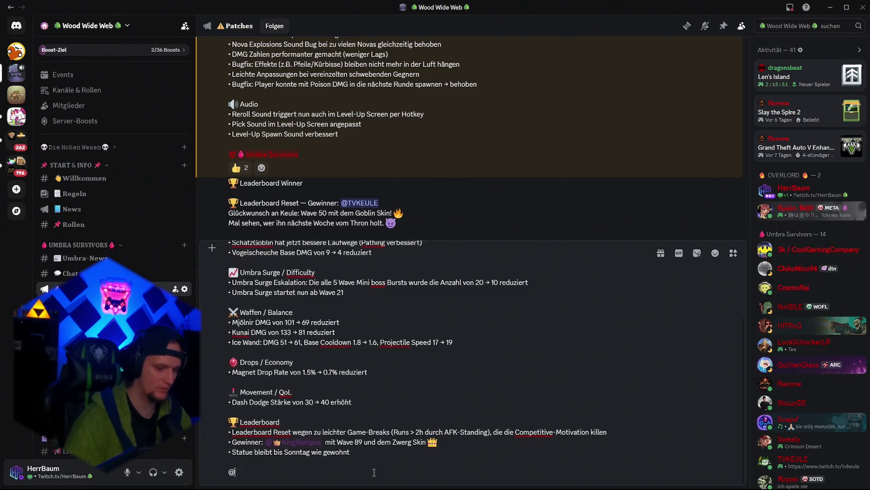
{"action": "key", "text": "Escape"}
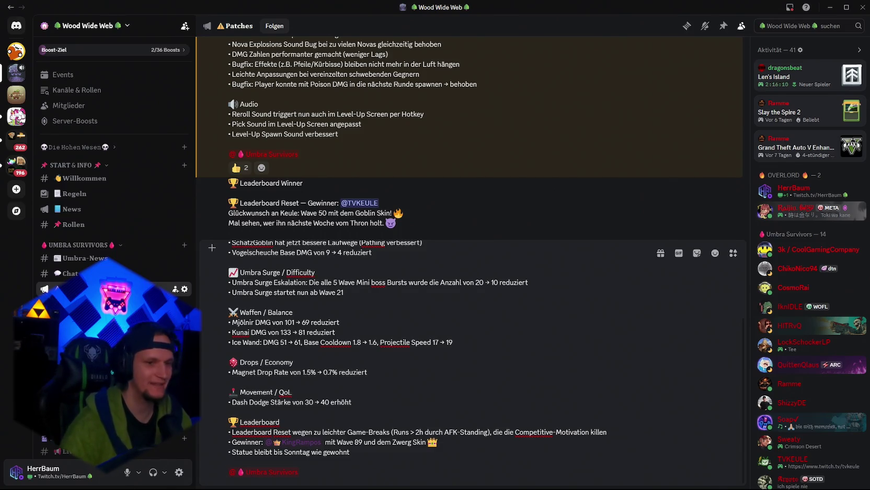
Send the patch notes in Discord, publish them to channel followers, and return to Unity
{"action": "key", "text": "Return"}
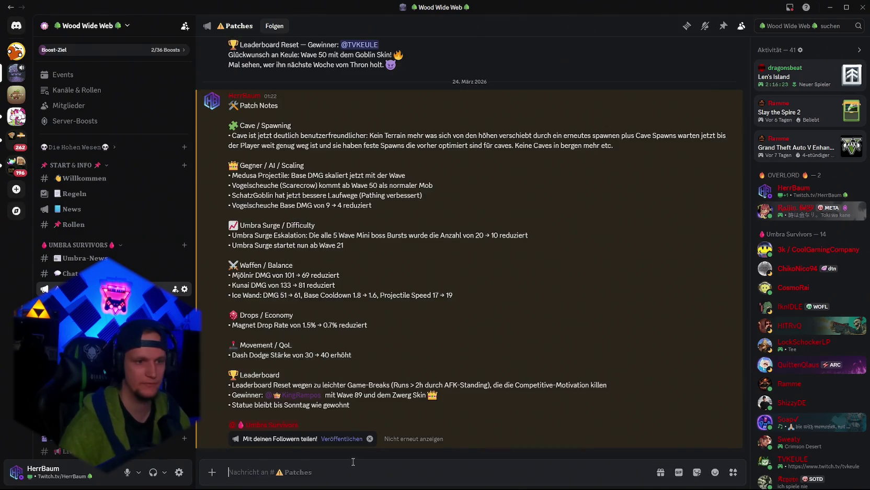
{"action": "left_click", "coordinate": [335, 443]}
{"action": "left_click", "coordinate": [484, 283]}
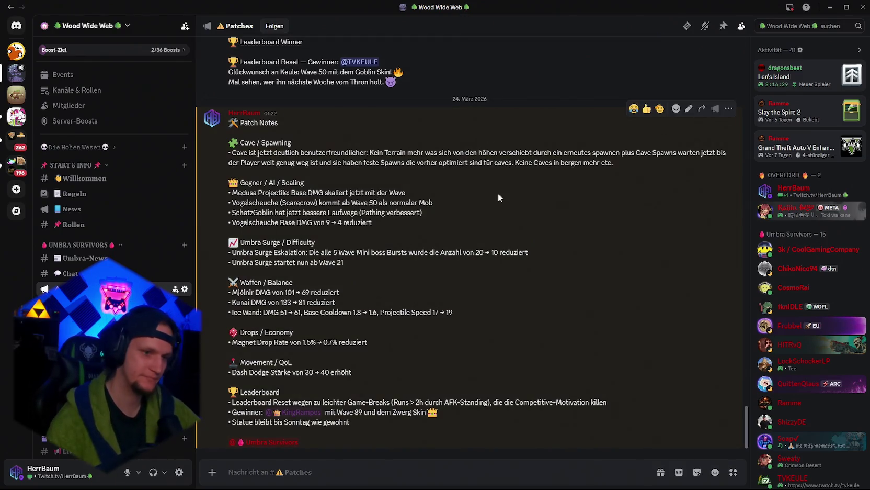
{"action": "key", "text": "alt+Tab"}
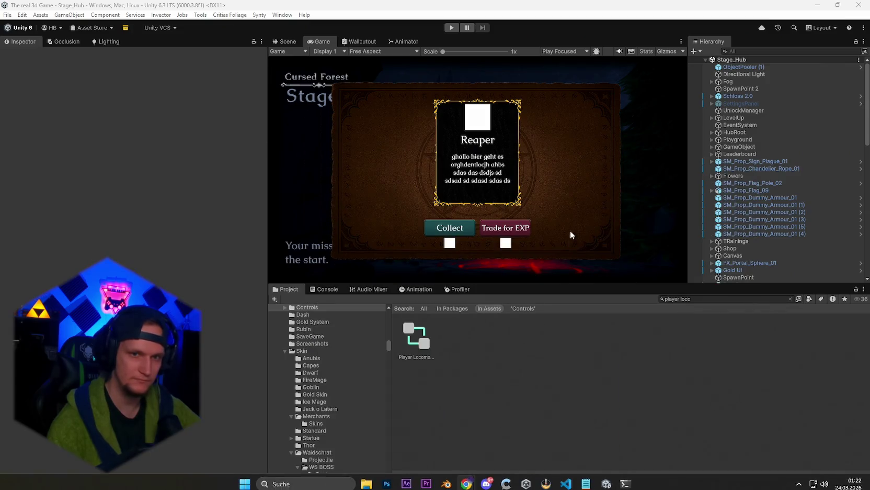
Close the Unity editor, dismiss Windows search, then move aside and minimize the Unity Hub window
{"action": "left_click", "coordinate": [859, 4]}
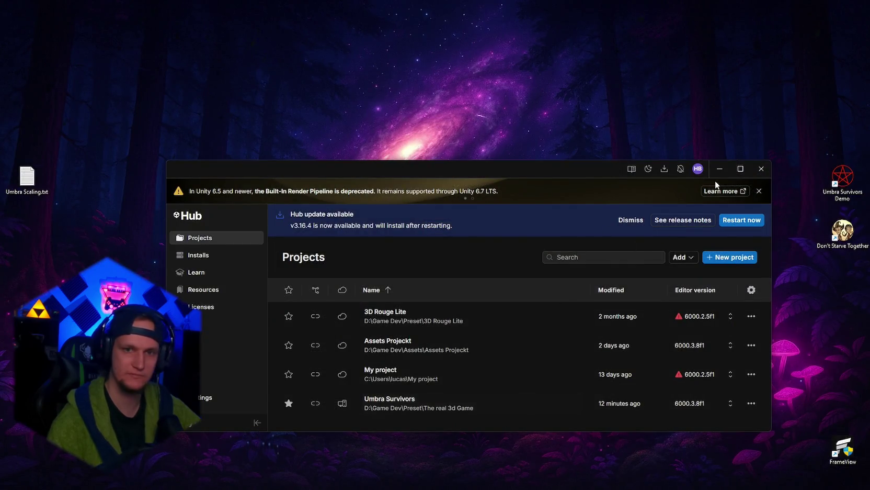
{"action": "mouse_move", "coordinate": [611, 485]}
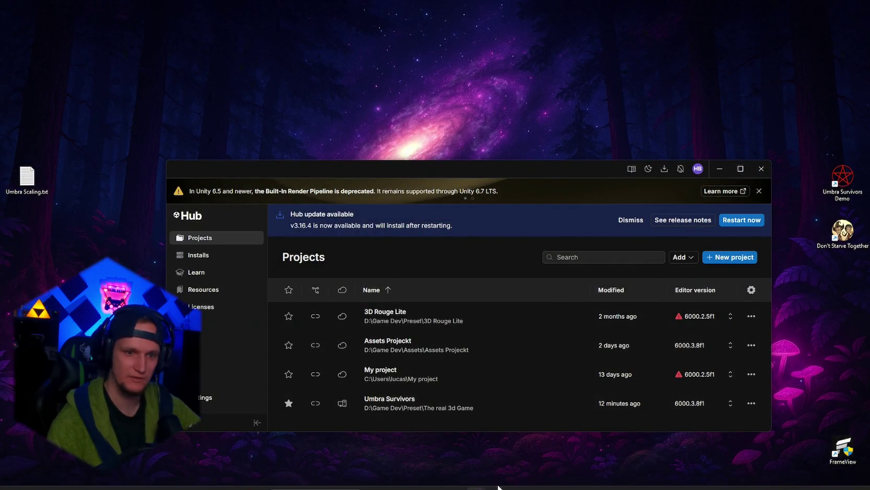
{"action": "left_click", "coordinate": [314, 481]}
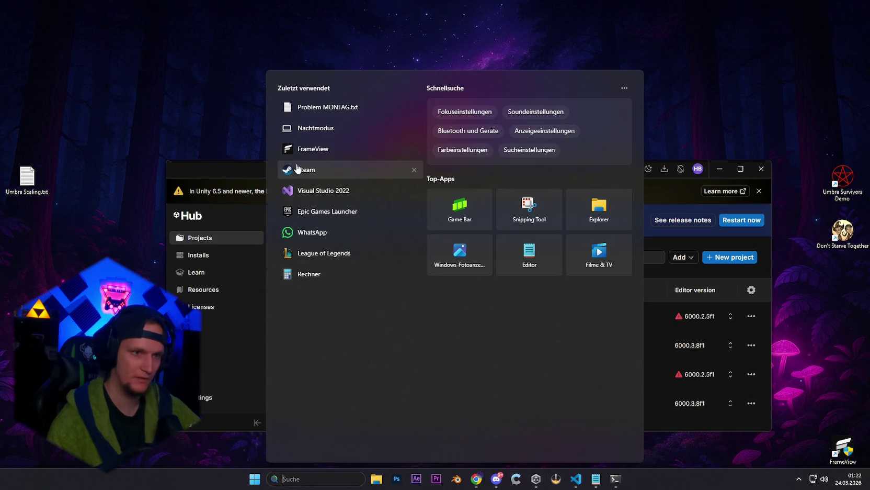
{"action": "left_click", "coordinate": [443, 35]}
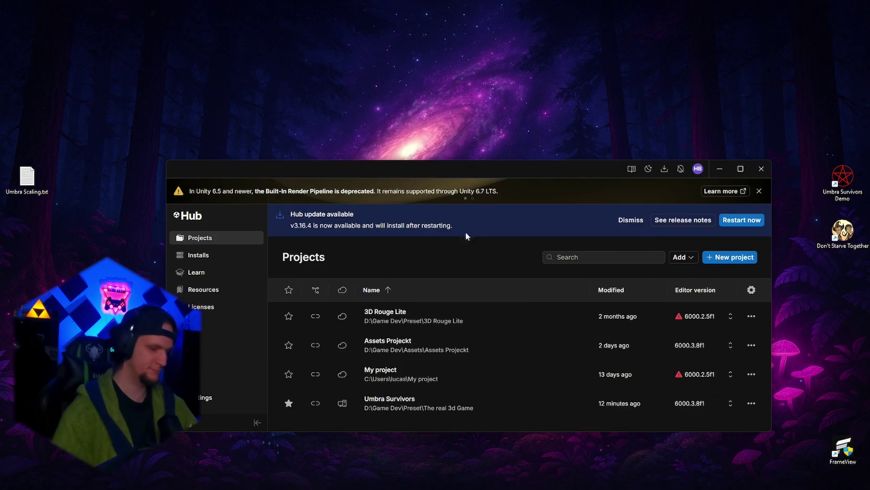
{"action": "left_click_drag", "start_coordinate": [488, 164], "coordinate": [403, 46]}
{"action": "left_click", "coordinate": [636, 49]}
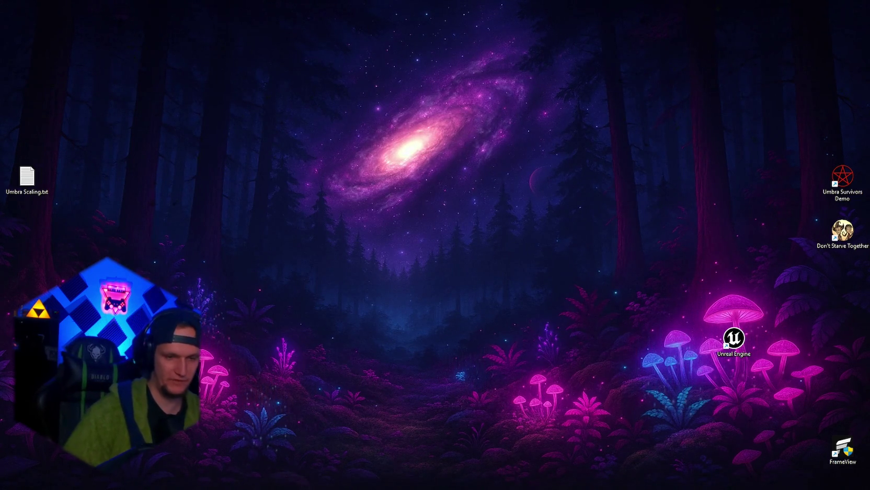
{"action": "mouse_move", "coordinate": [555, 484]}
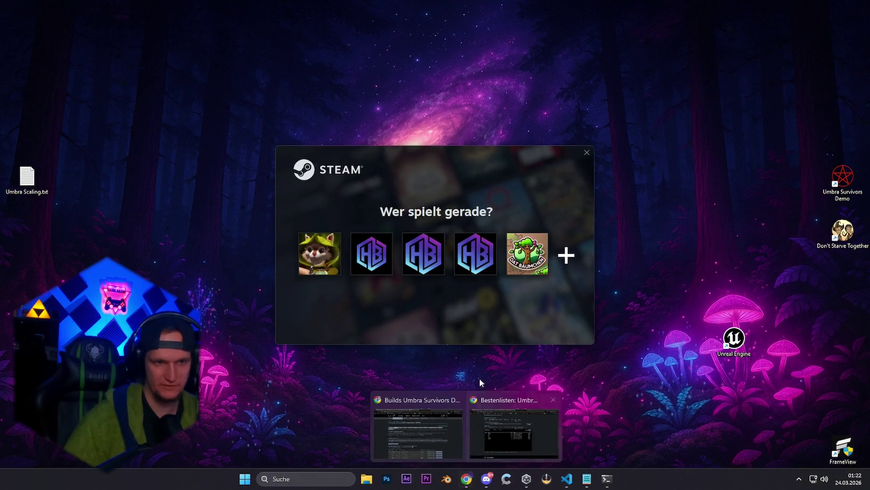
Sign in to Steam and start the Umbra Survivors update from the Downloads list
{"action": "left_click", "coordinate": [316, 252]}
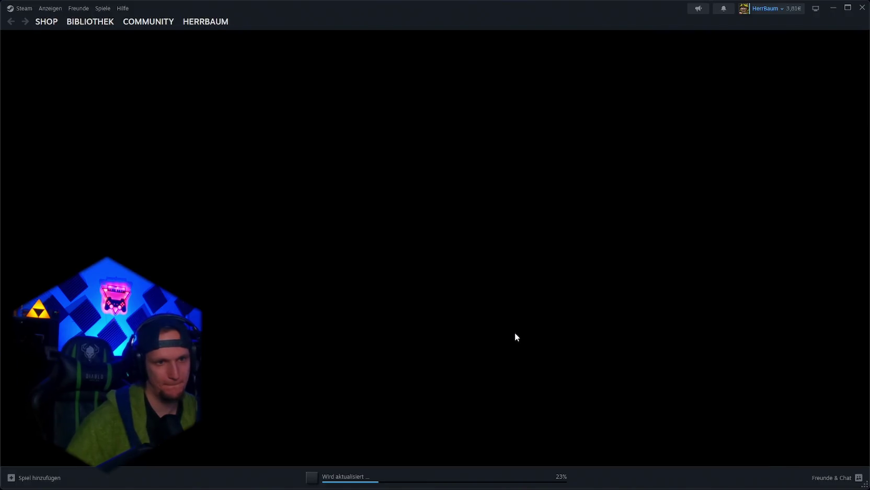
{"action": "left_click", "coordinate": [340, 479]}
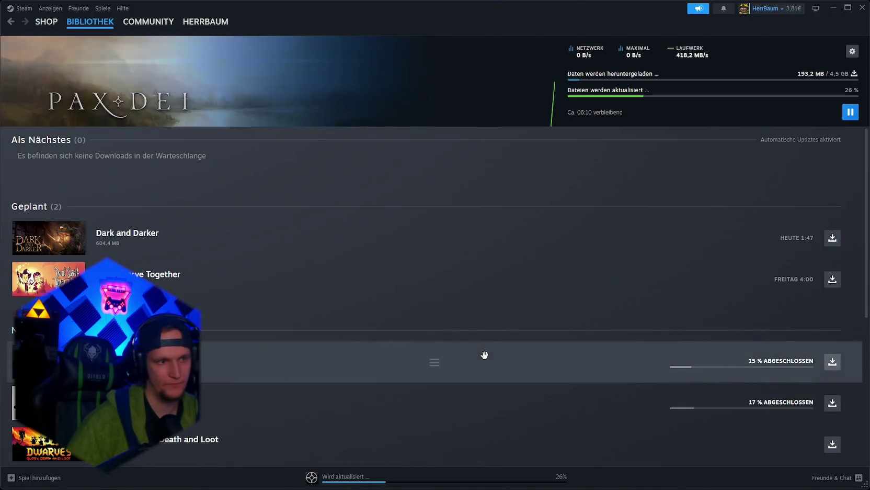
{"action": "scroll", "coordinate": [377, 272], "scroll_direction": "down", "scroll_amount": 5}
{"action": "left_click", "coordinate": [832, 392]}
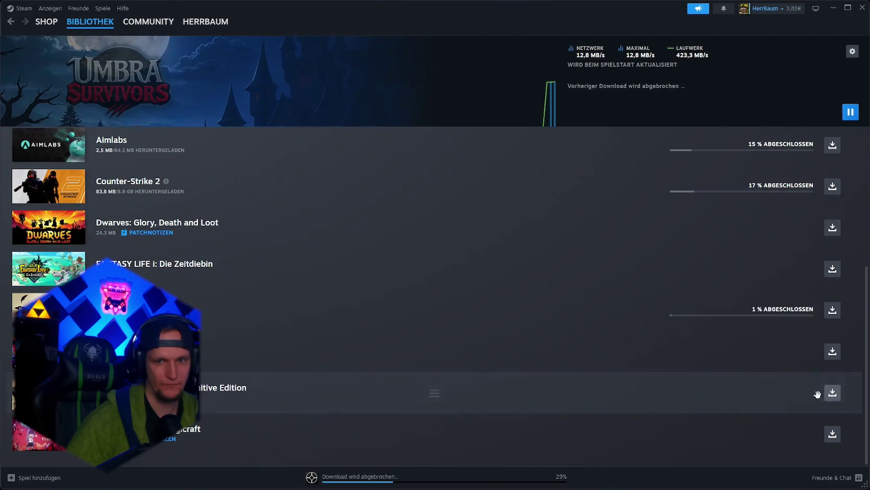
{"action": "scroll", "coordinate": [668, 362], "scroll_direction": "up", "scroll_amount": 5}
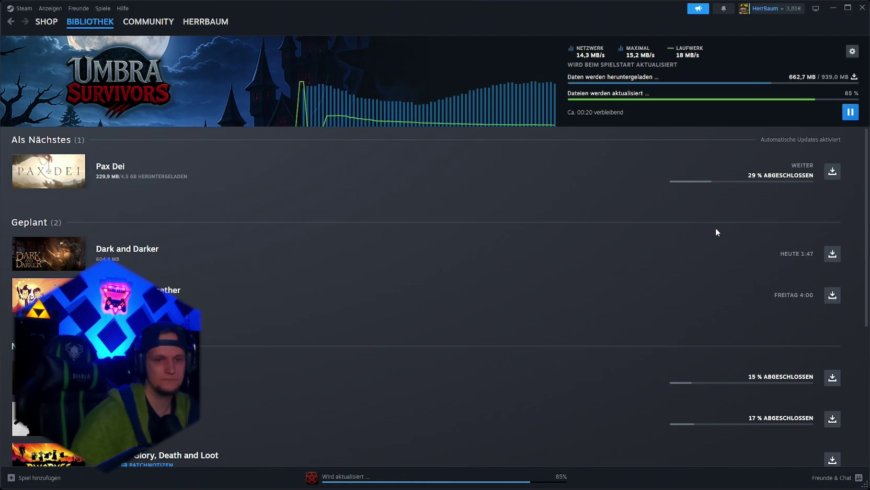
Pause the Pax Dei download and go back to the library home page
{"action": "mouse_move", "coordinate": [523, 488]}
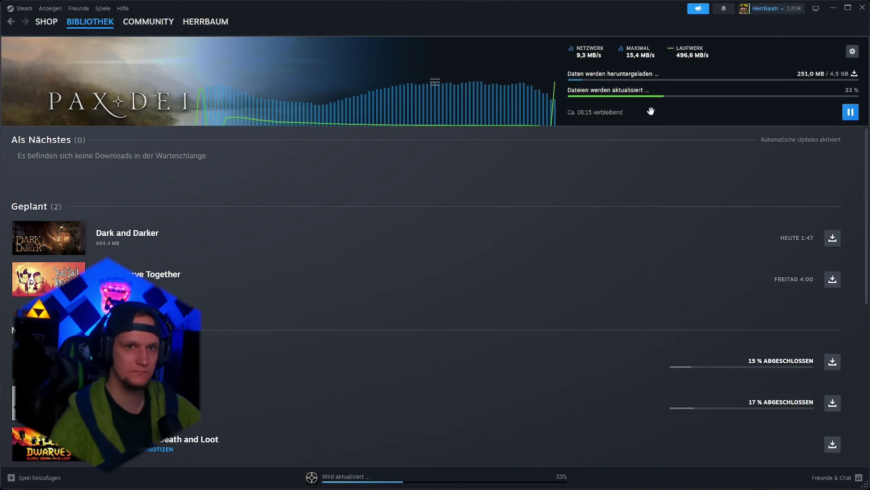
{"action": "left_click", "coordinate": [850, 111]}
{"action": "left_click", "coordinate": [82, 40]}
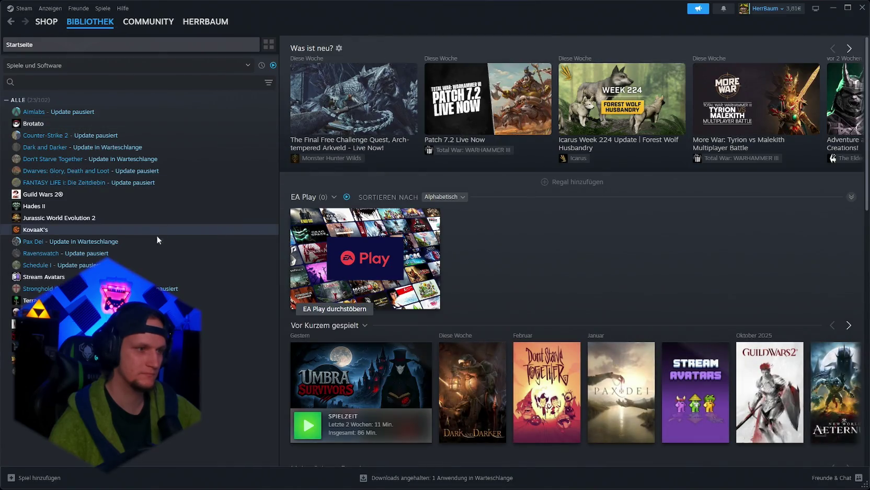
Launch Umbra Survivors with SPIELEN from its library page, then minimize Steam
{"action": "left_click", "coordinate": [235, 334]}
{"action": "left_click", "coordinate": [345, 198]}
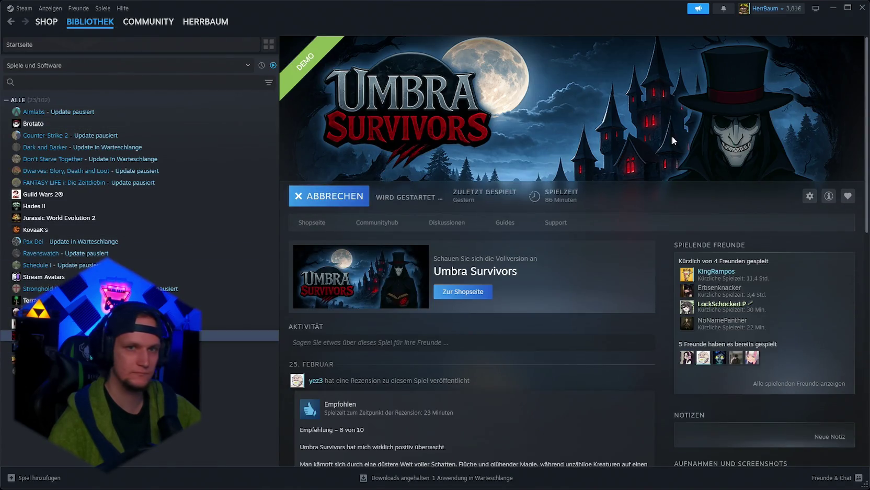
{"action": "left_click", "coordinate": [834, 11]}
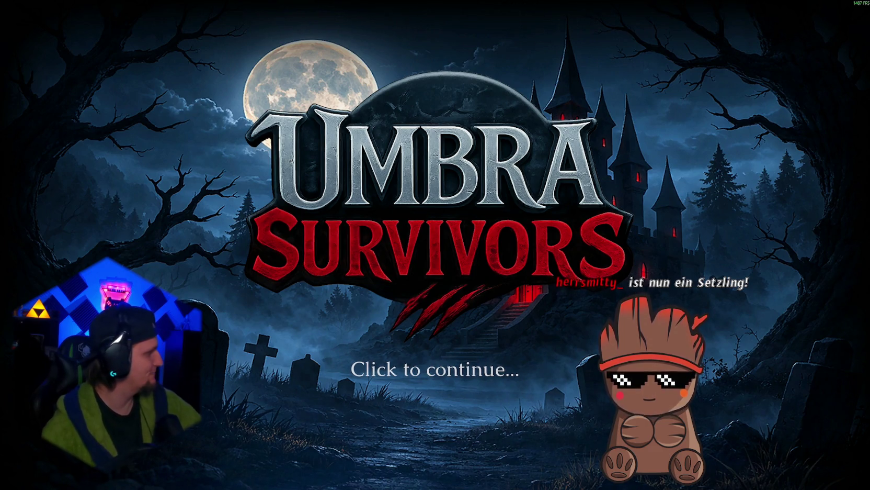
Pass the title screen, walk the goblin toward the weapon shrine, then Quit Game from Pause
{"action": "left_click", "coordinate": [644, 280]}
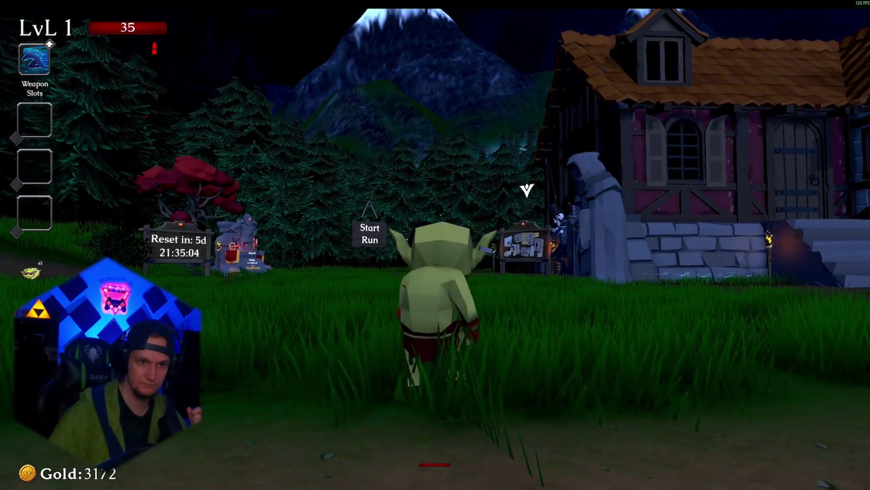
{"action": "key", "text": "w"}
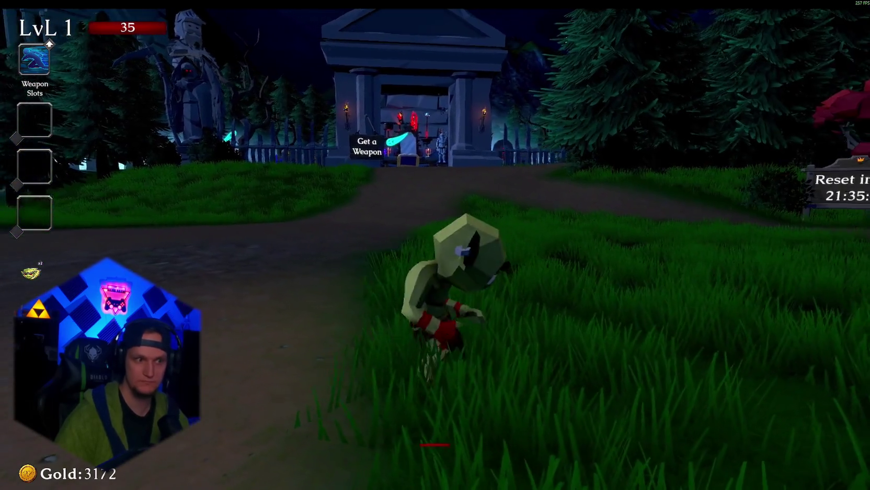
{"action": "key", "text": "Escape"}
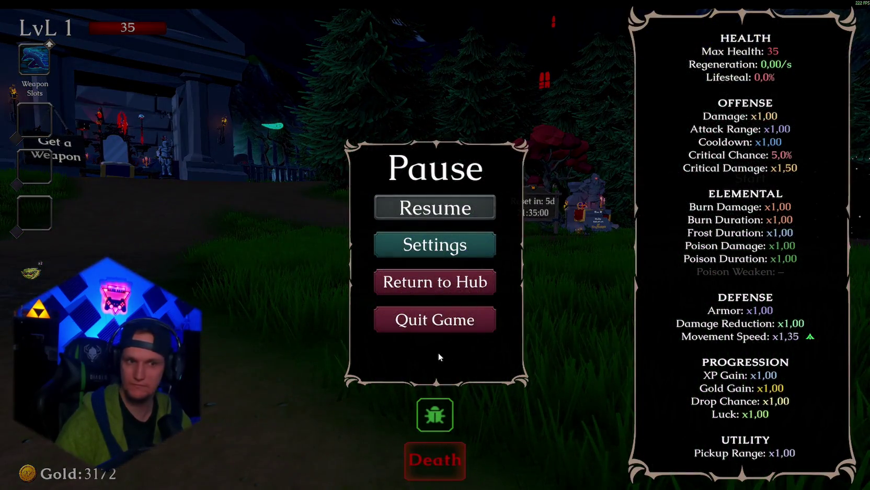
{"action": "left_click", "coordinate": [428, 323]}
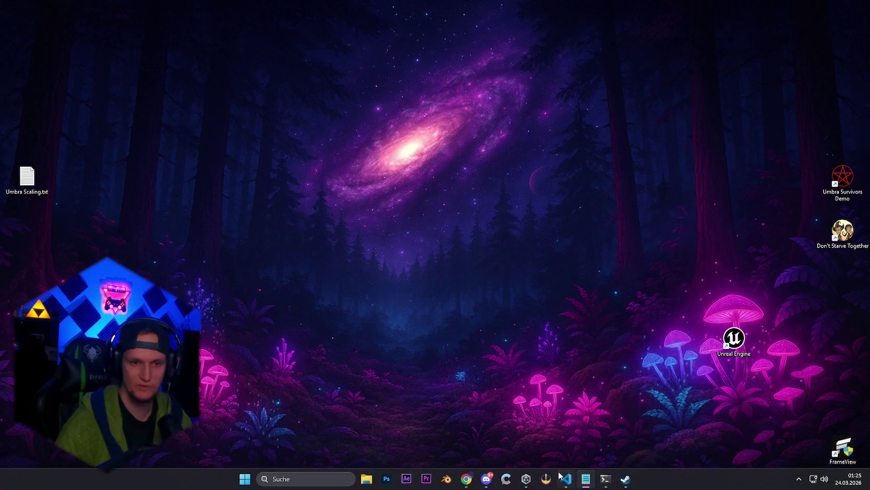
Open the Umbra Survivors project from Unity Hub and wait for Stage_Hub to load
{"action": "left_click", "coordinate": [528, 481]}
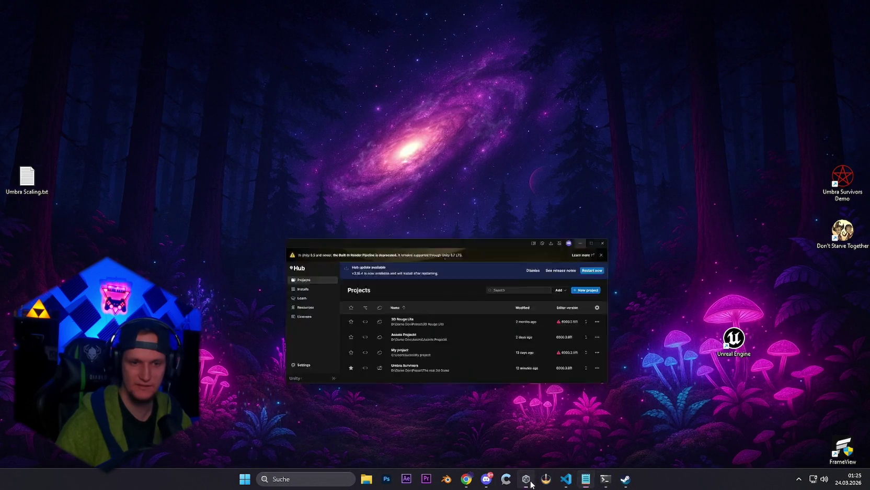
{"action": "left_click", "coordinate": [376, 293]}
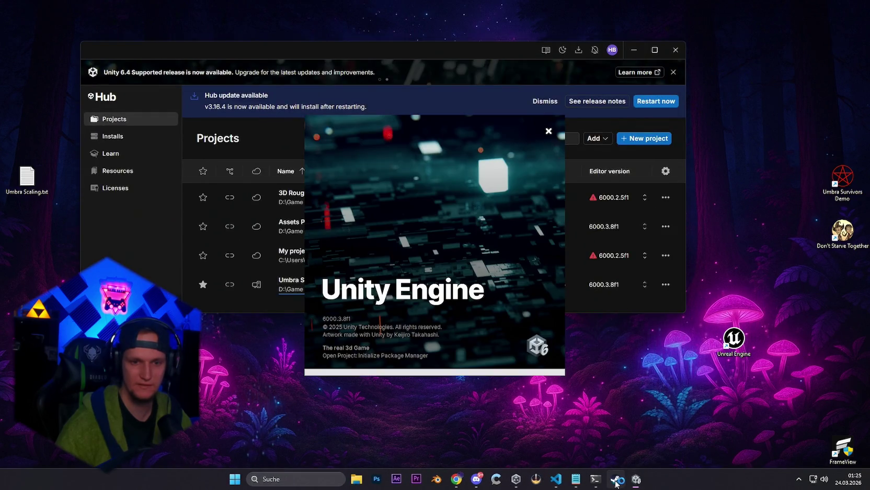
{"action": "mouse_move", "coordinate": [616, 481]}
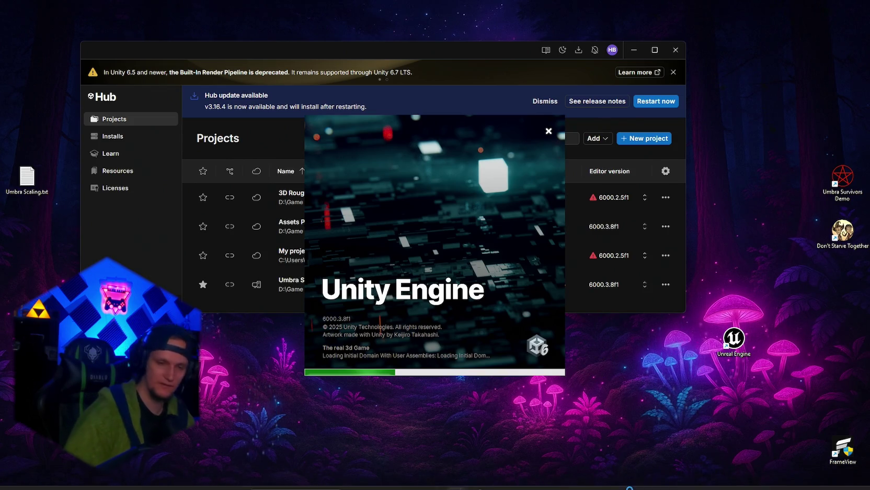
{"action": "mouse_move", "coordinate": [623, 482]}
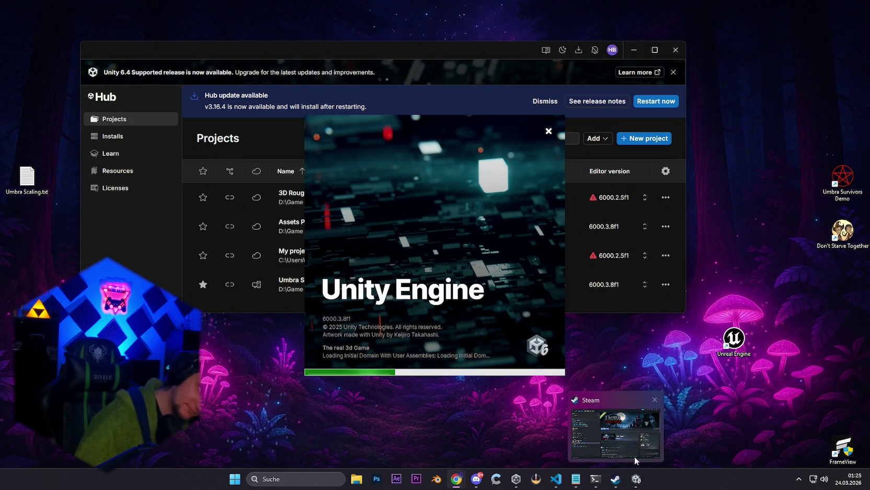
{"action": "mouse_move", "coordinate": [596, 482]}
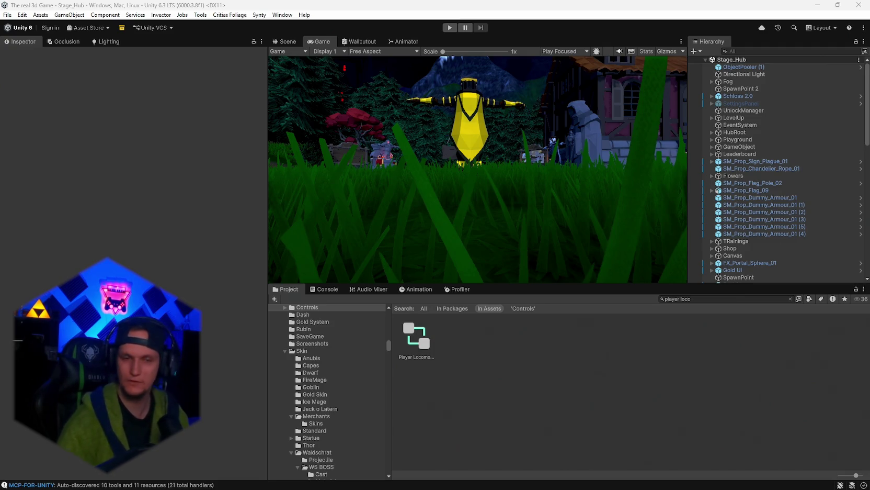
Relaunch Umbra Survivors from the Steam library and skip the title screen and story slide
{"action": "left_click", "coordinate": [616, 478]}
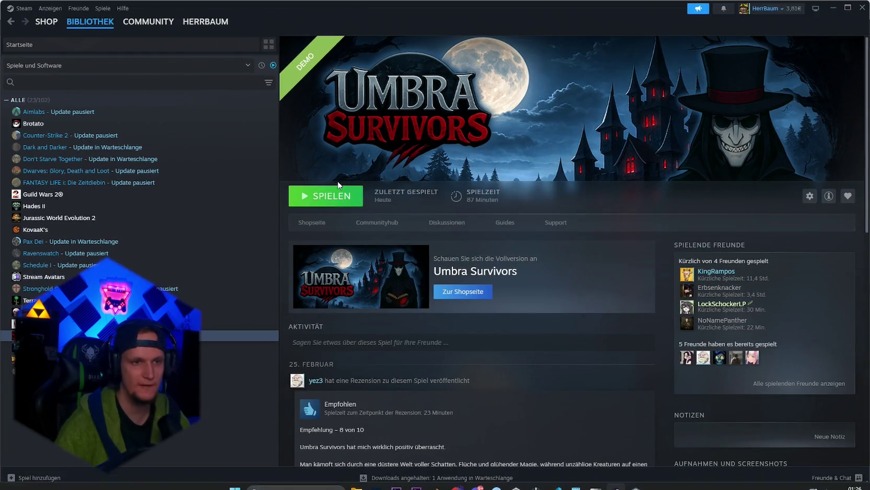
{"action": "left_click", "coordinate": [329, 196]}
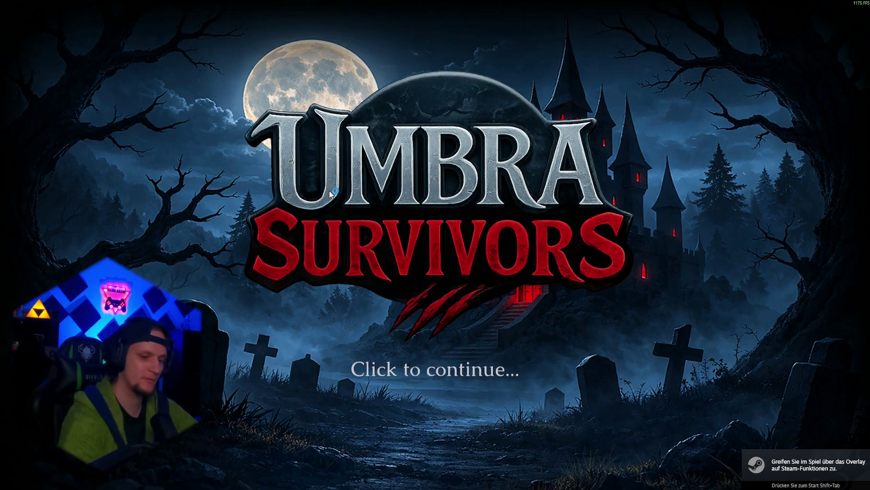
{"action": "left_click", "coordinate": [330, 194]}
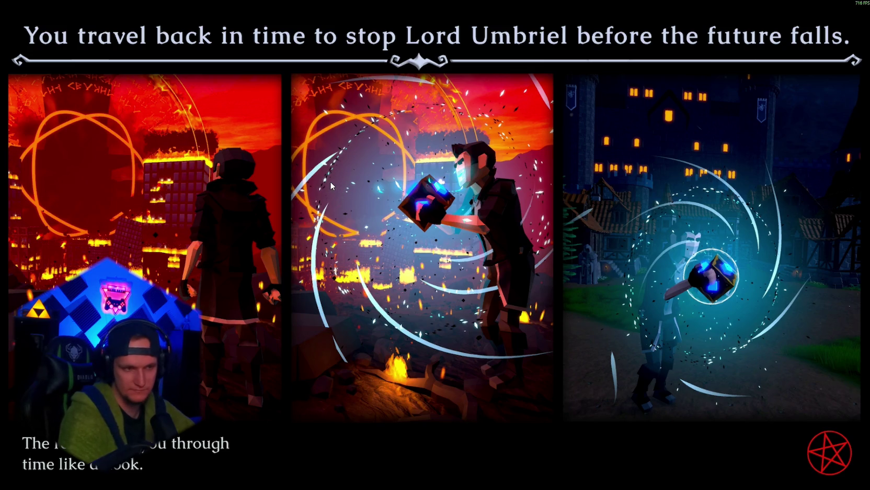
{"action": "left_click", "coordinate": [329, 181]}
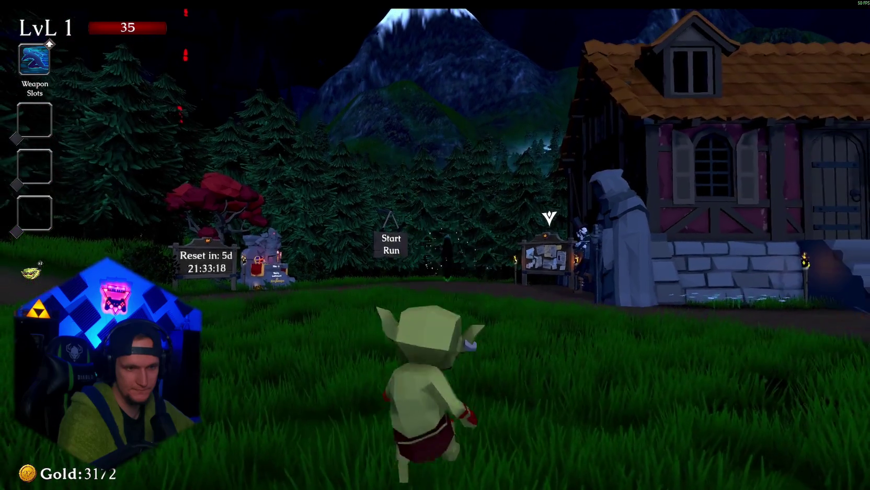
Walk into the weapon shrine and equip the Mjolnir hammer from the weapon book
{"action": "key", "text": "w"}
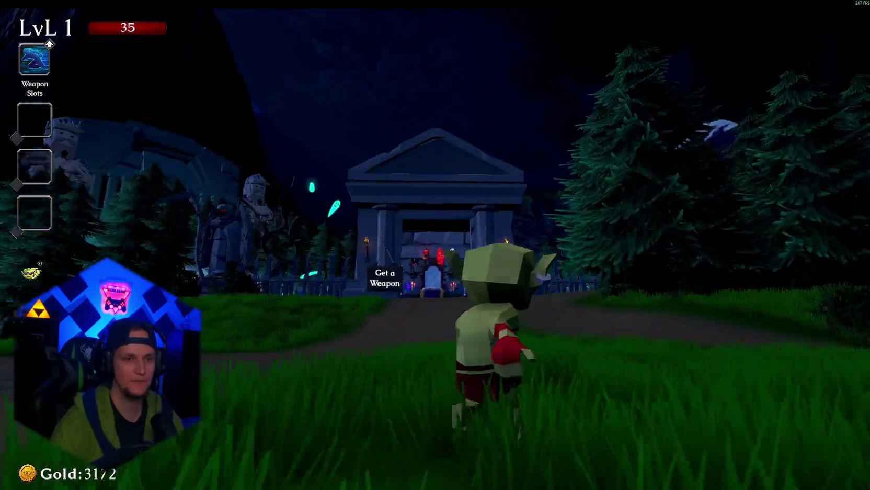
{"action": "key", "text": "w"}
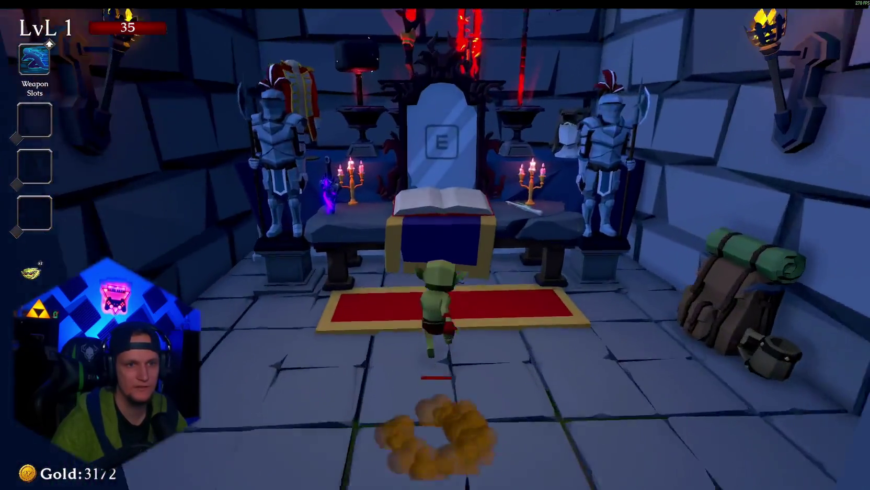
{"action": "key", "text": "e"}
{"action": "scroll", "coordinate": [343, 209], "scroll_direction": "up", "scroll_amount": 2}
{"action": "left_click", "coordinate": [321, 146]}
{"action": "key", "text": "Escape"}
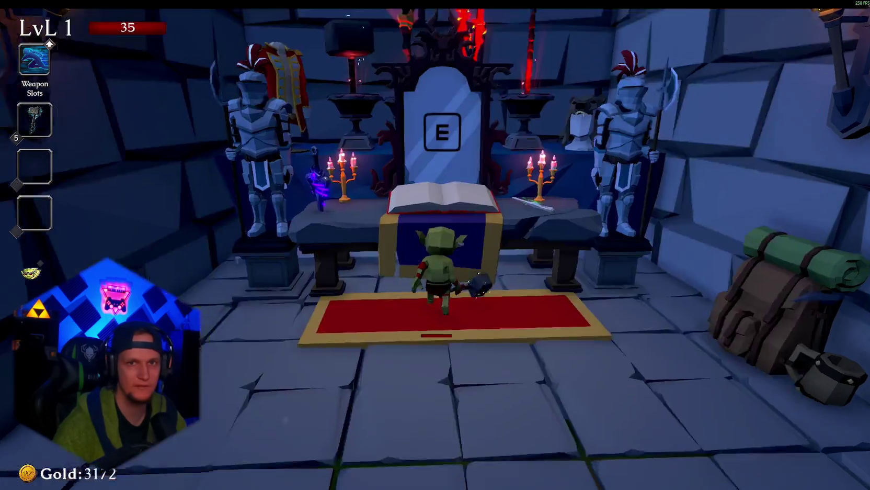
Move the goblin to the Start Run portal and start a Cursed Forest run
{"action": "key", "text": "s"}
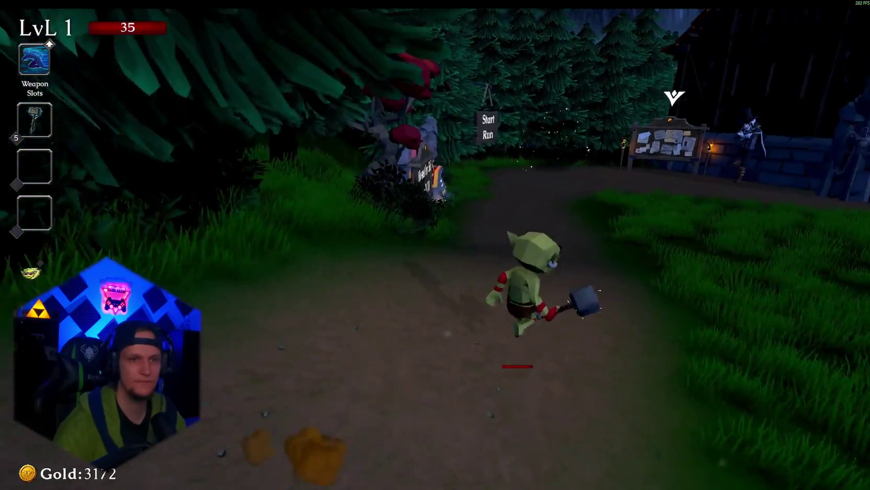
{"action": "key", "text": "w"}
{"action": "key", "text": "e"}
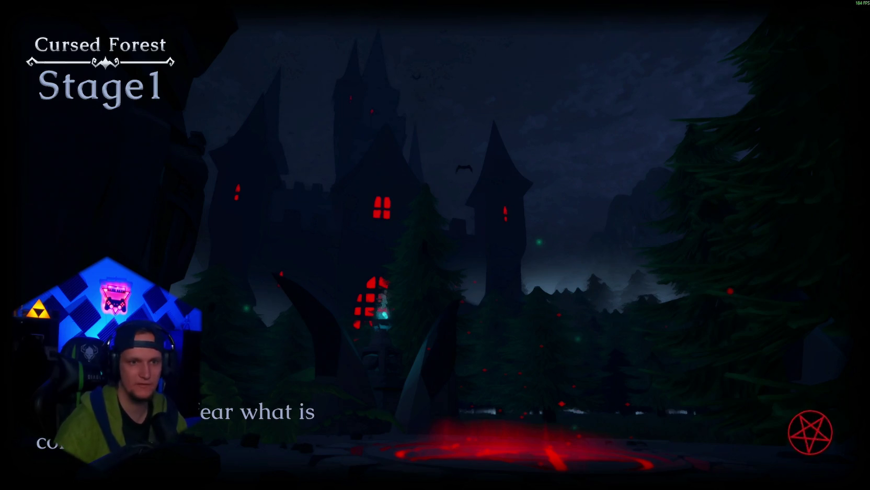
Fight through Wave 1 until Wave 2 begins, then quit the game from Pause
{"action": "key", "text": "w"}
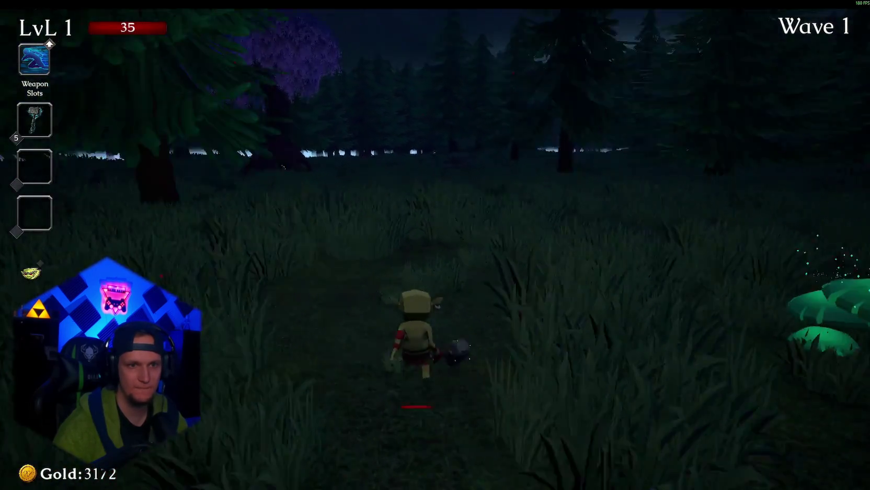
{"action": "key", "text": "w"}
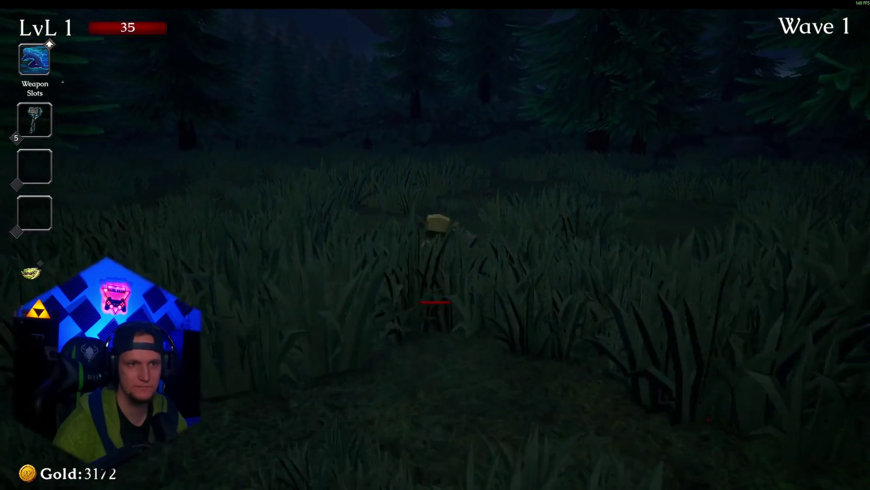
{"action": "key", "text": "w"}
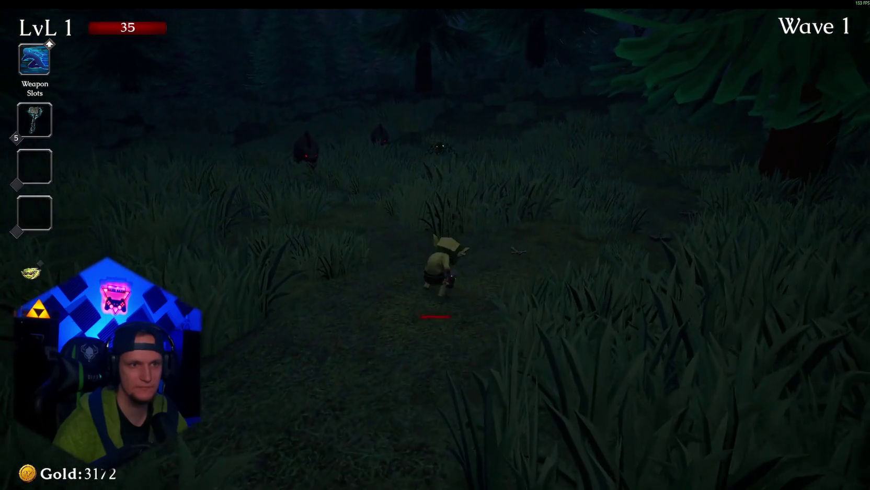
{"action": "key", "text": "w"}
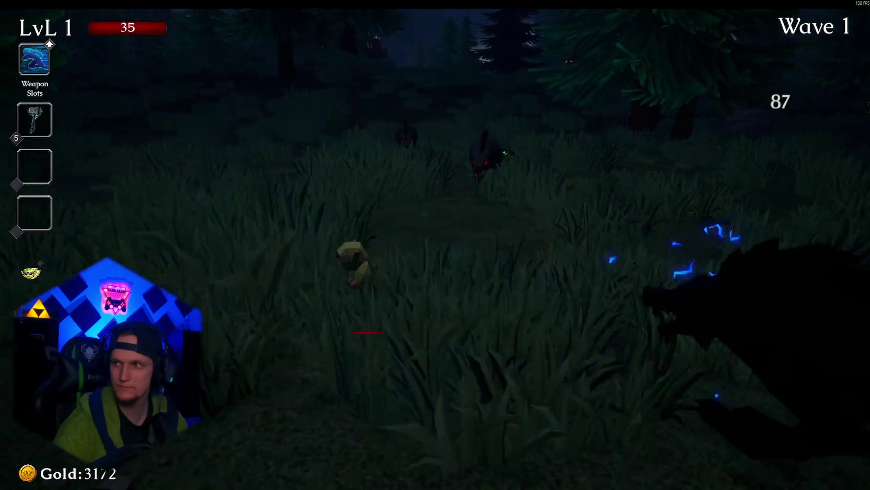
{"action": "key", "text": "w"}
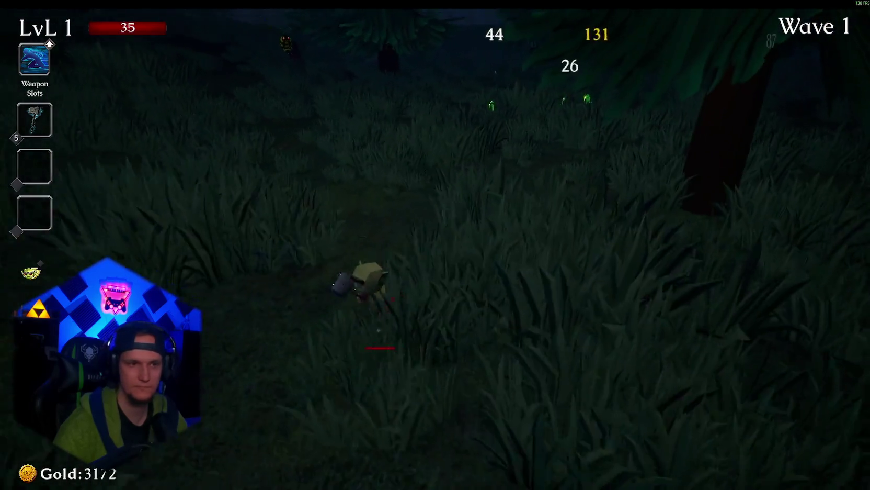
{"action": "key", "text": "w"}
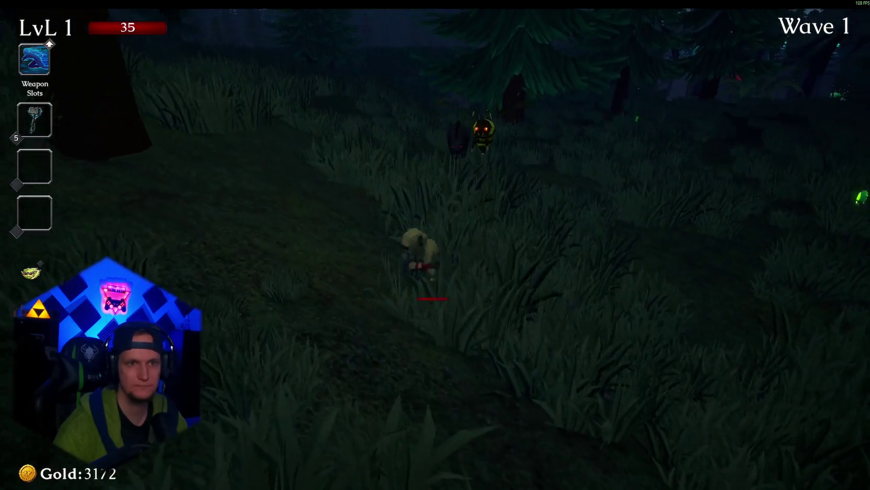
{"action": "key", "text": "w"}
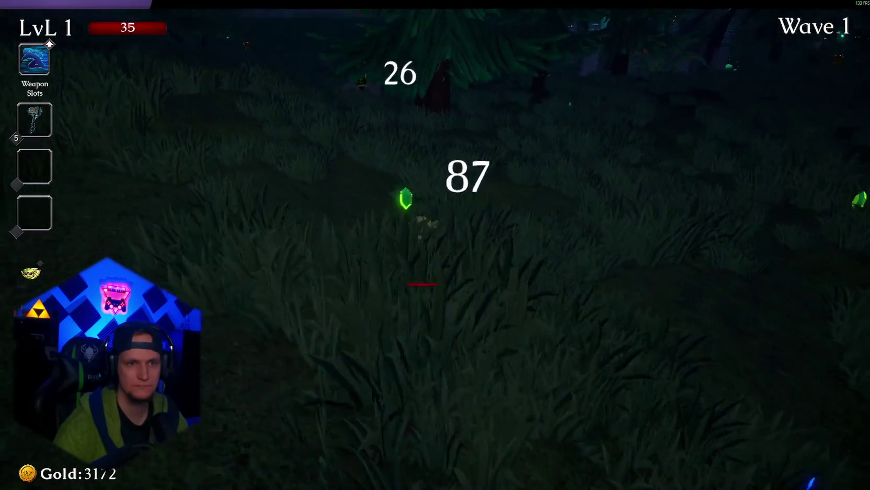
{"action": "key", "text": "w"}
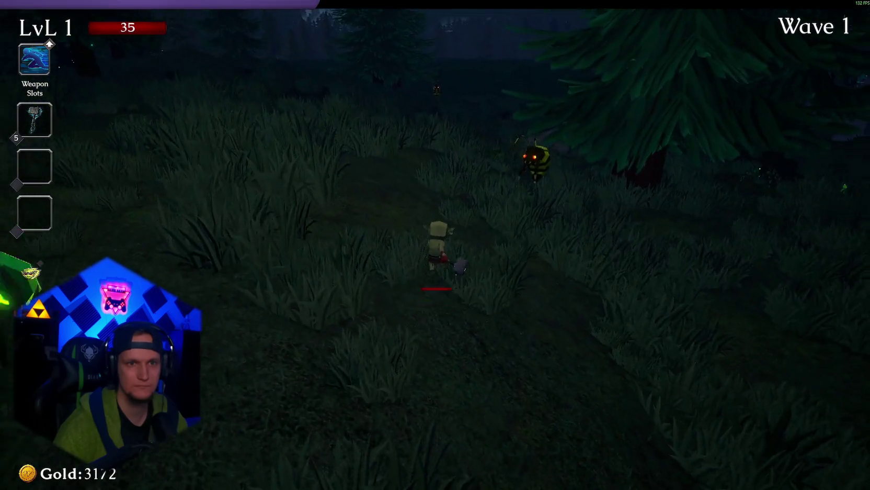
{"action": "key", "text": "w"}
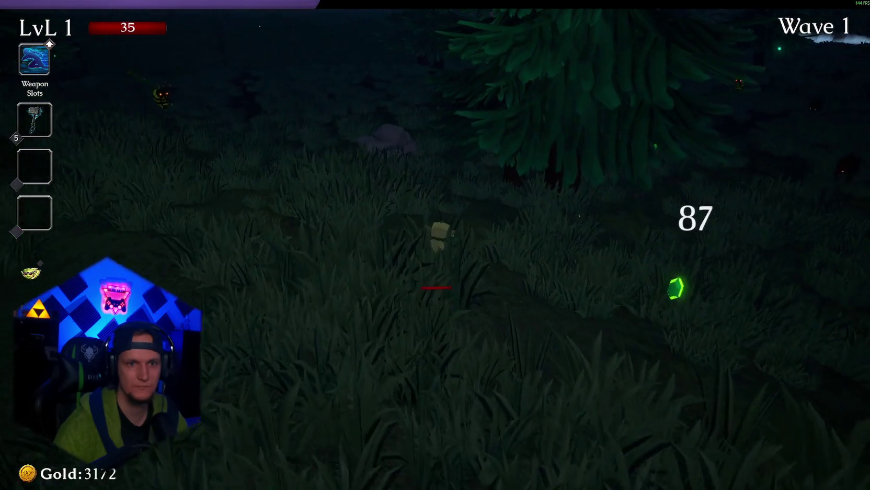
{"action": "key", "text": "w"}
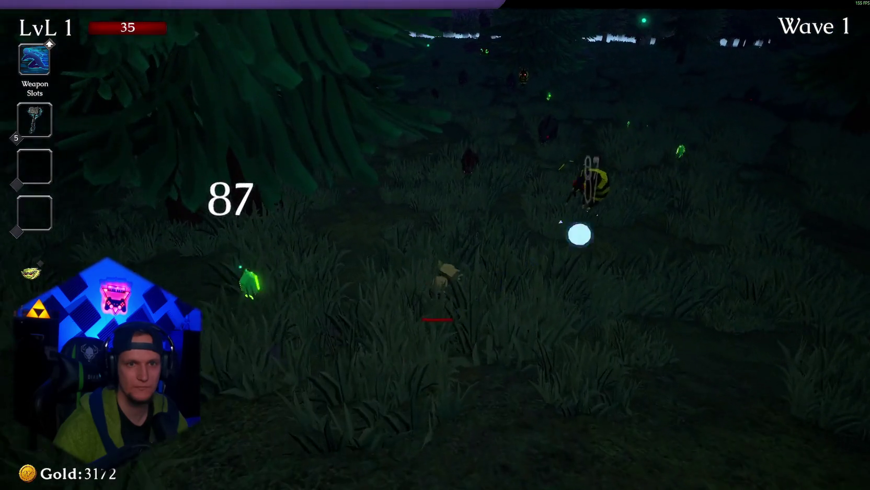
{"action": "key", "text": "w"}
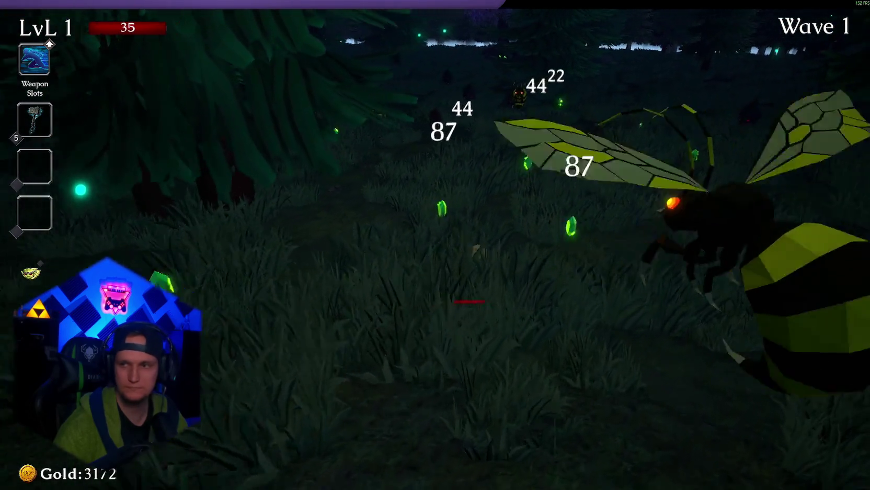
{"action": "key", "text": "w"}
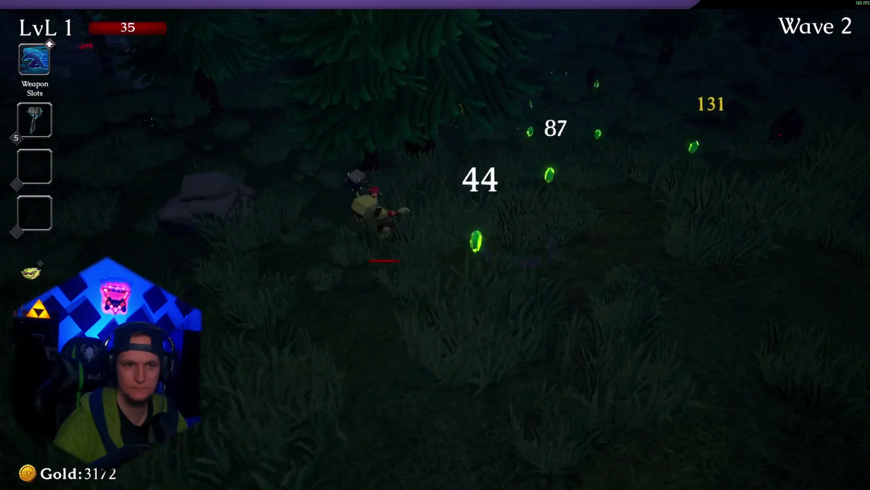
{"action": "key", "text": "Escape"}
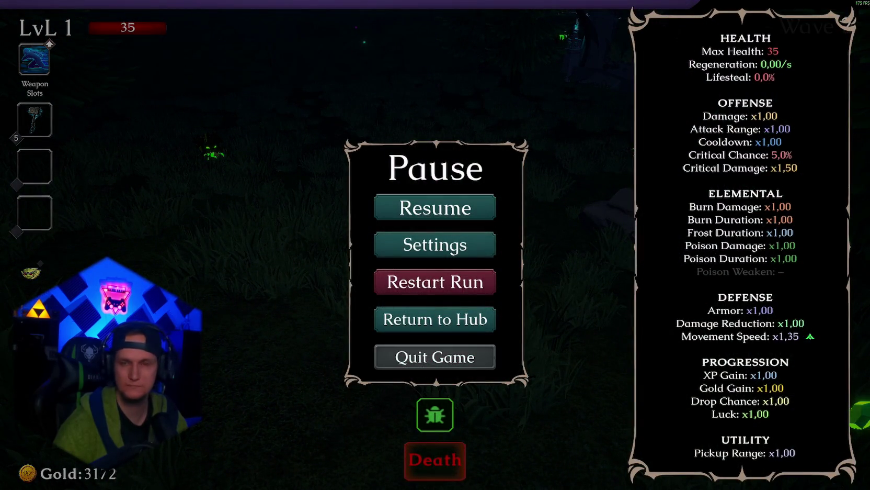
{"action": "left_click", "coordinate": [434, 356]}
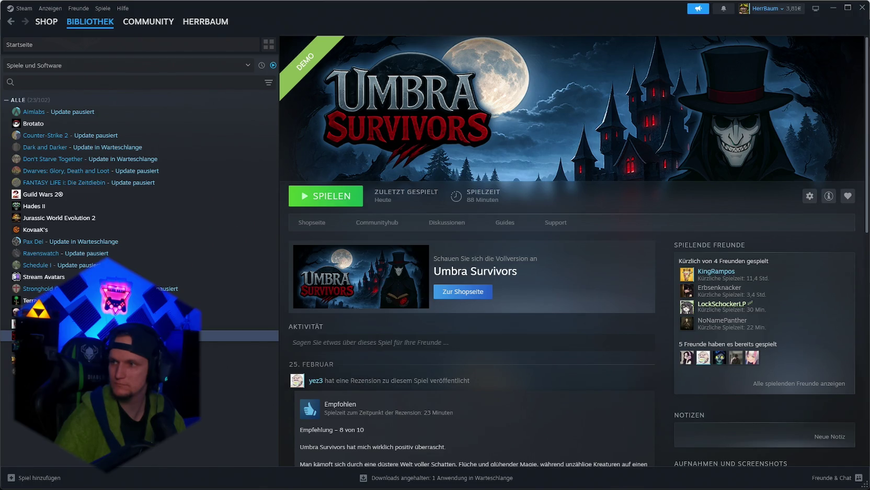
Bring Unity forward via its Compiling Scripts taskbar preview once the domain reload finishes
{"action": "mouse_move", "coordinate": [635, 482]}
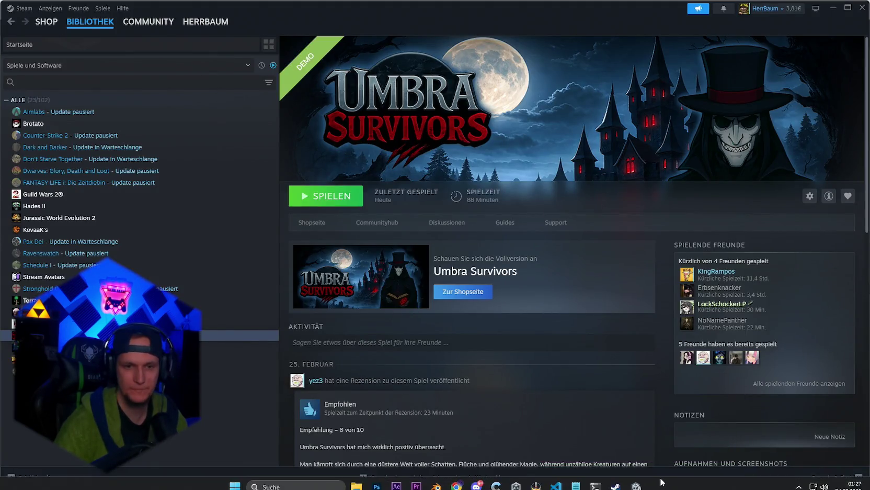
{"action": "left_click", "coordinate": [660, 440]}
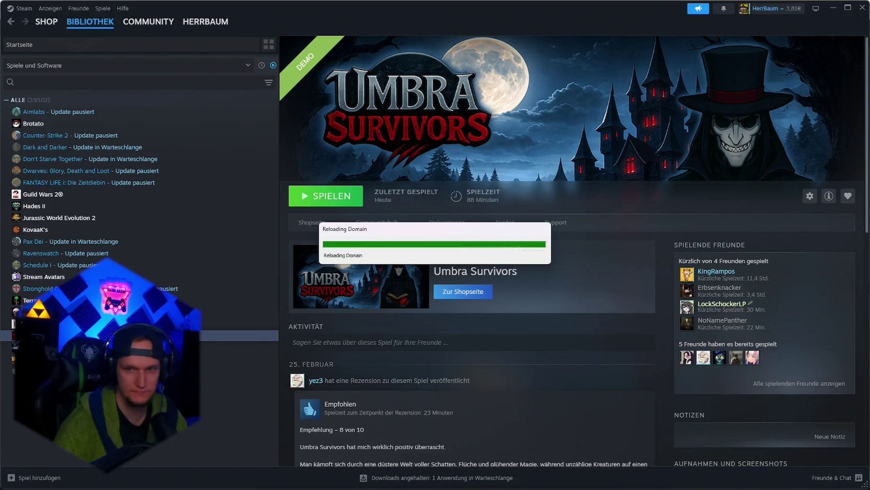
{"action": "mouse_move", "coordinate": [641, 481]}
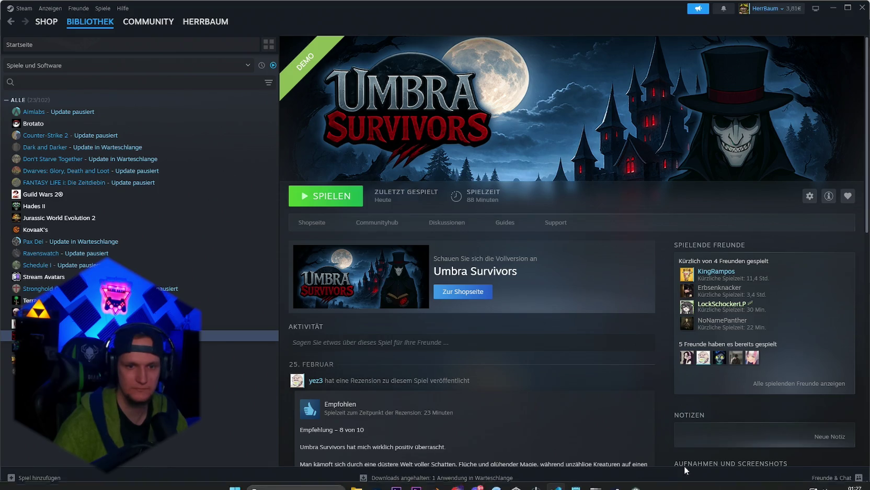
{"action": "mouse_move", "coordinate": [671, 436]}
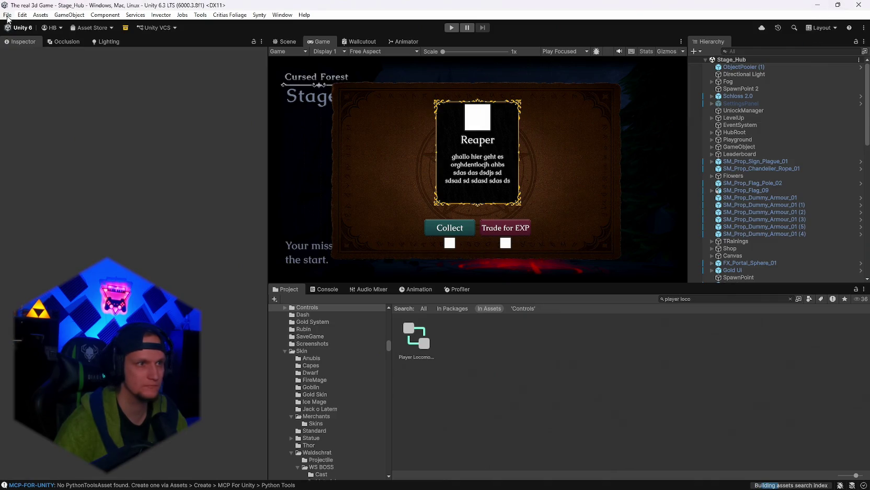
In File > Build Profiles, check the build options and start a Windows build
{"action": "left_click", "coordinate": [7, 15]}
{"action": "left_click", "coordinate": [44, 128]}
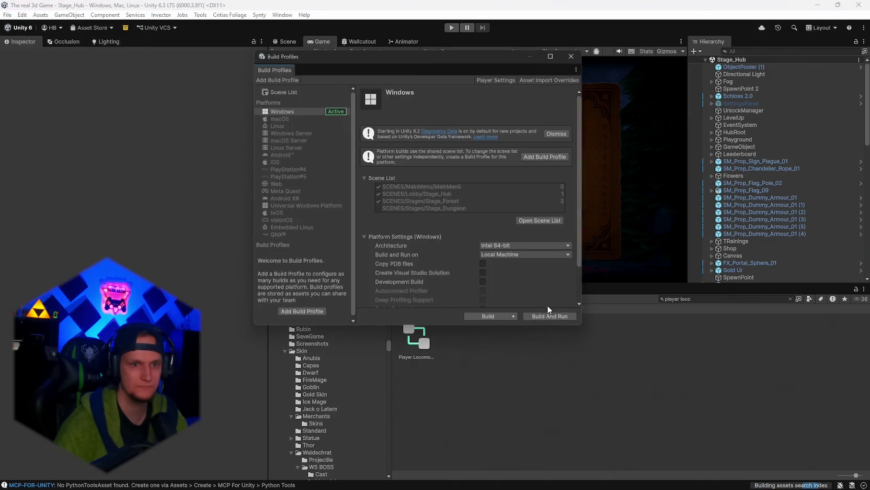
{"action": "left_click", "coordinate": [514, 318]}
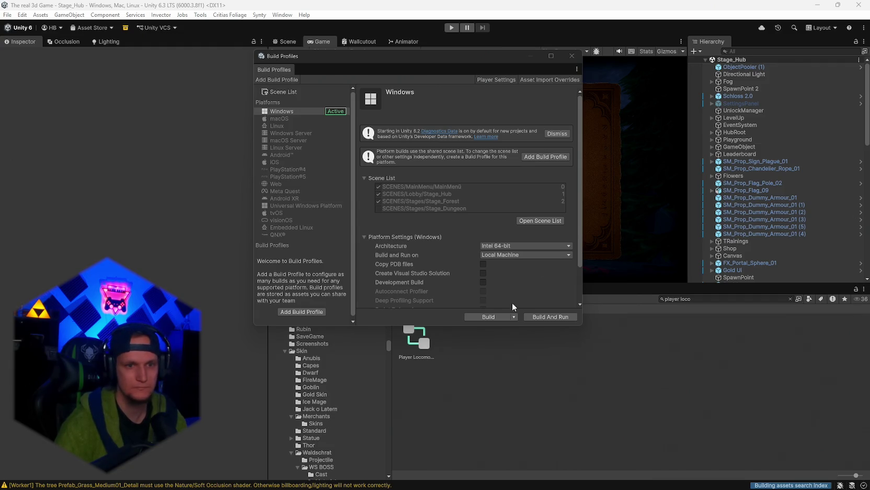
{"action": "scroll", "coordinate": [497, 294], "scroll_direction": "down", "scroll_amount": 2}
{"action": "left_click", "coordinate": [490, 319]}
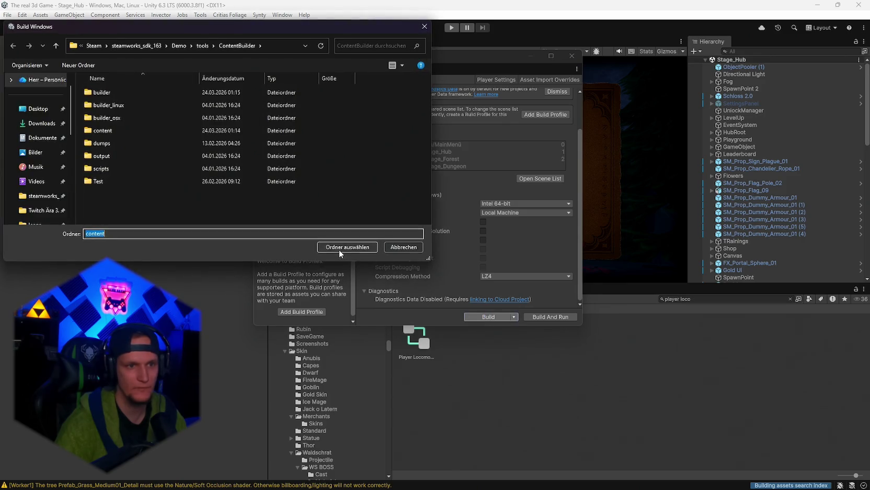
Confirm ContentBuilder\content as the destination so the Windows build runs into it
{"action": "left_click", "coordinate": [347, 249]}
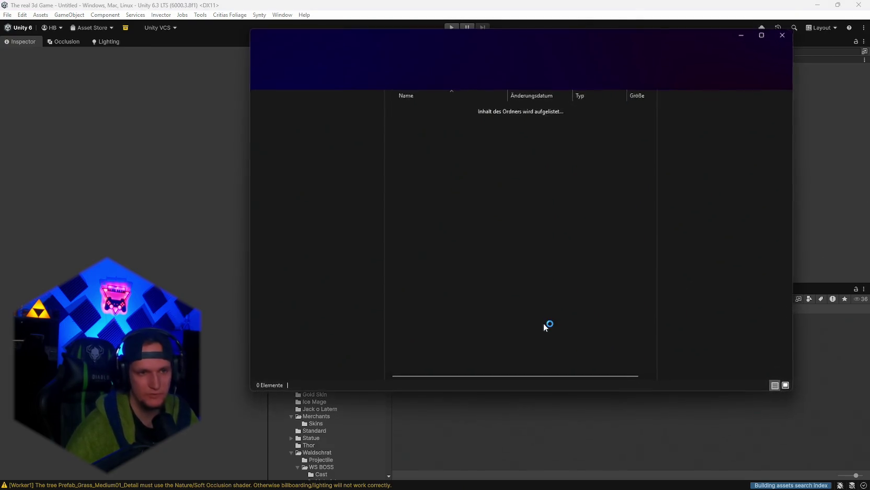
Launch the newly built game executable and continue past the Made with Unity splash
{"action": "double_click", "coordinate": [415, 185]}
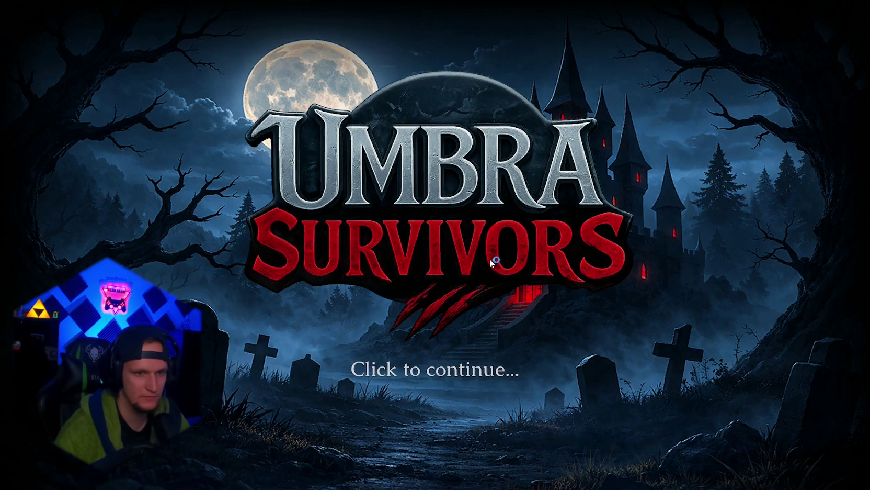
{"action": "left_click", "coordinate": [492, 265]}
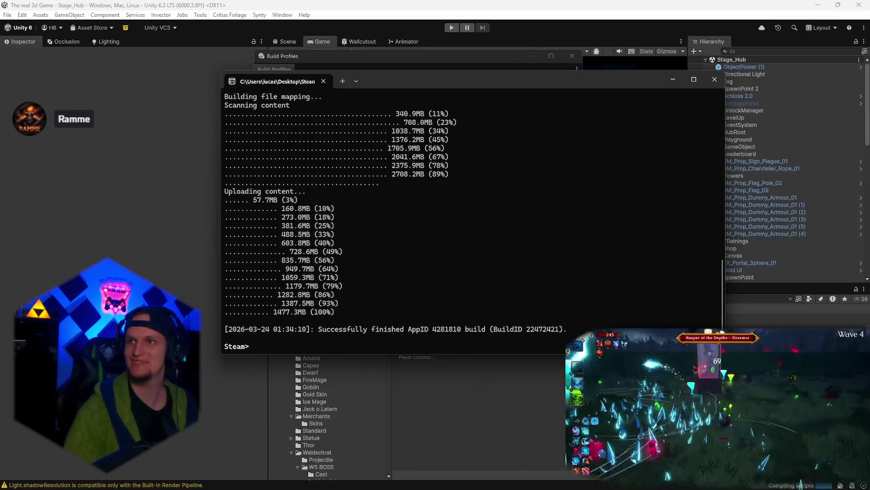
Wait for 'Successfully finished AppID build' in SteamCMD, then bring the Unity Build Profiles window forward
{"action": "mouse_move", "coordinate": [472, 485]}
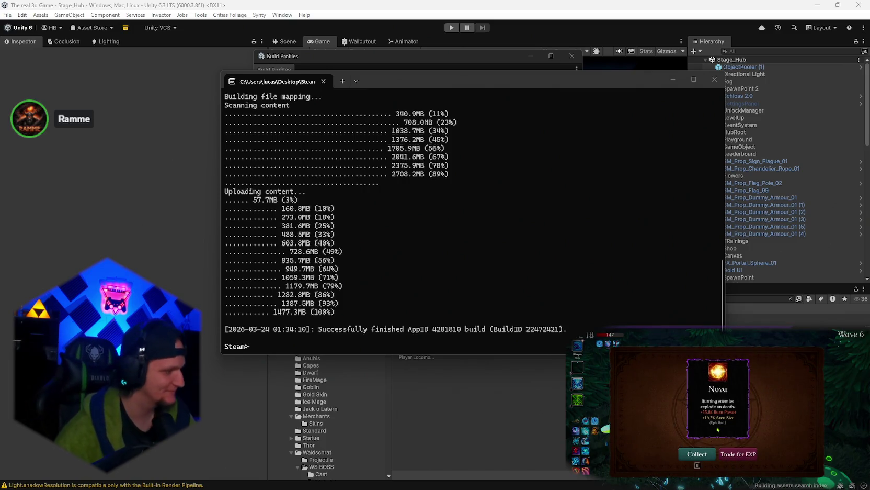
{"action": "left_click", "coordinate": [726, 64]}
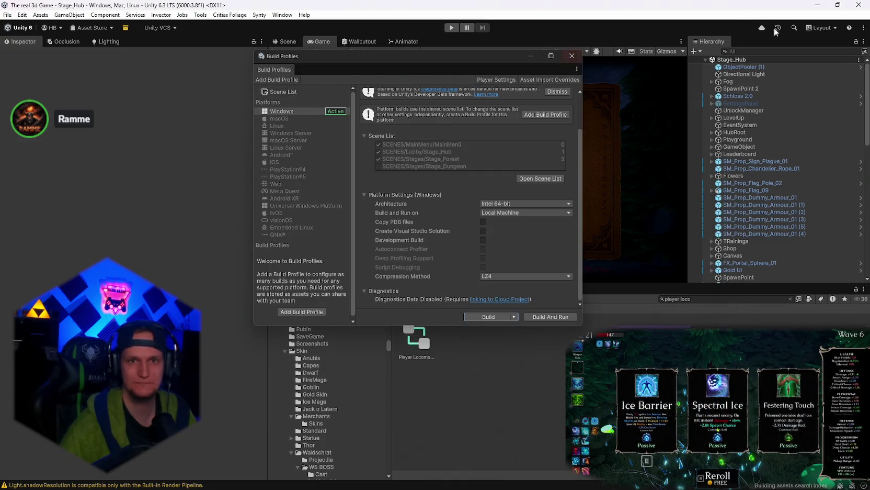
Launch the Umbra Survivors demo from the Steam library and continue past its title screen
{"action": "key", "text": "alt+Tab"}
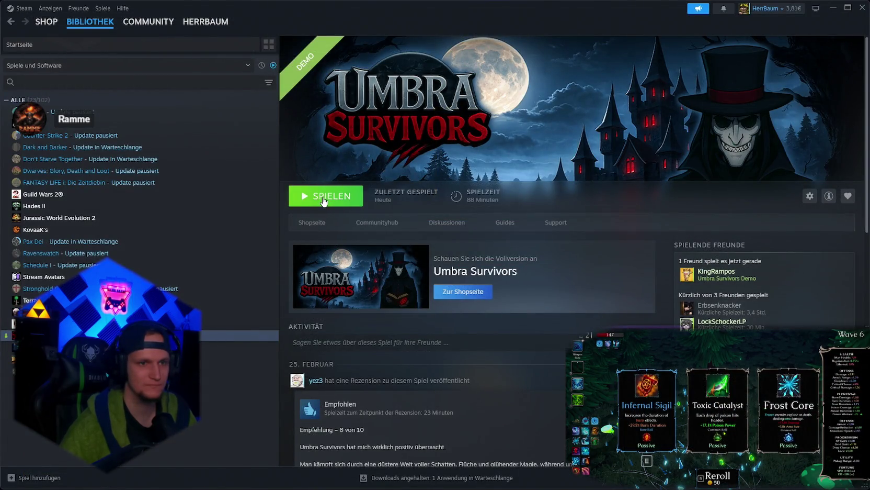
{"action": "left_click", "coordinate": [323, 200]}
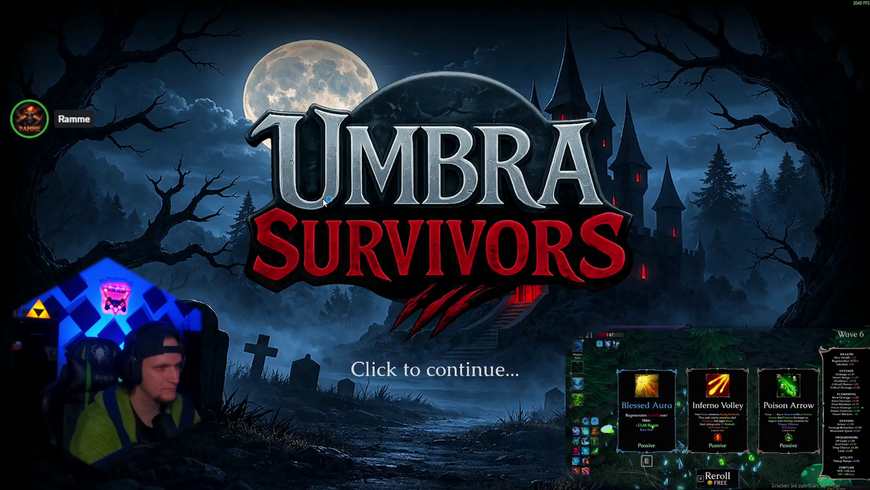
{"action": "left_click", "coordinate": [323, 200]}
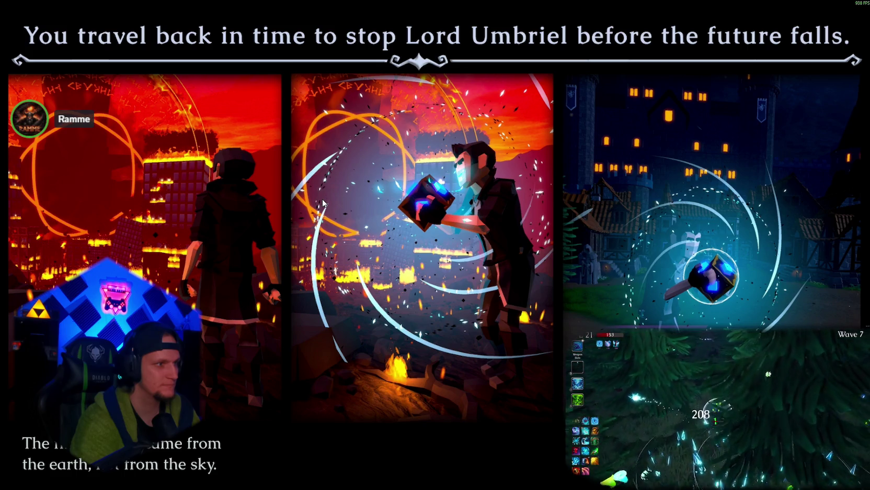
Skip the story cutscene, walk into the Get a Weapon shrine and pick the Fire Staff
{"action": "left_click", "coordinate": [322, 199]}
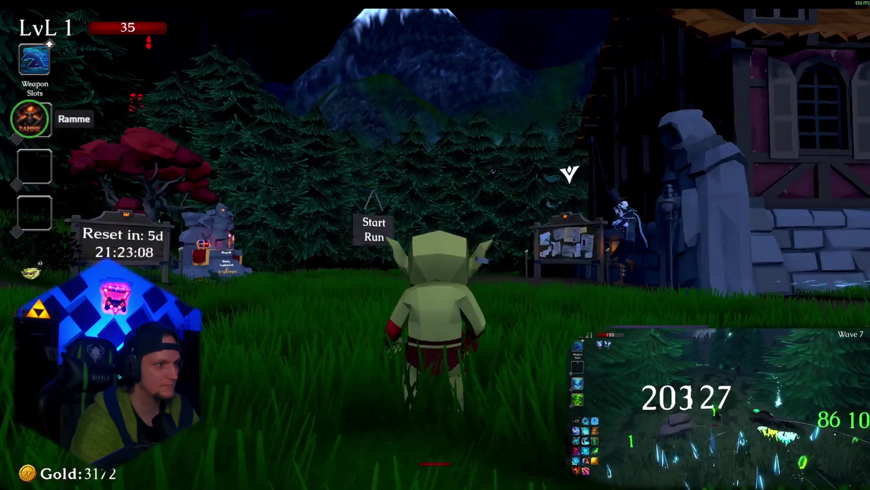
{"action": "key", "text": "w"}
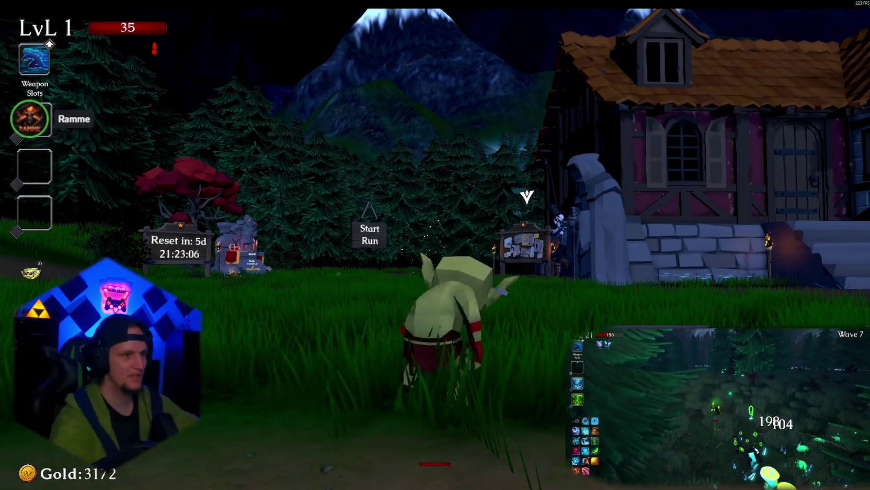
{"action": "key", "text": "w"}
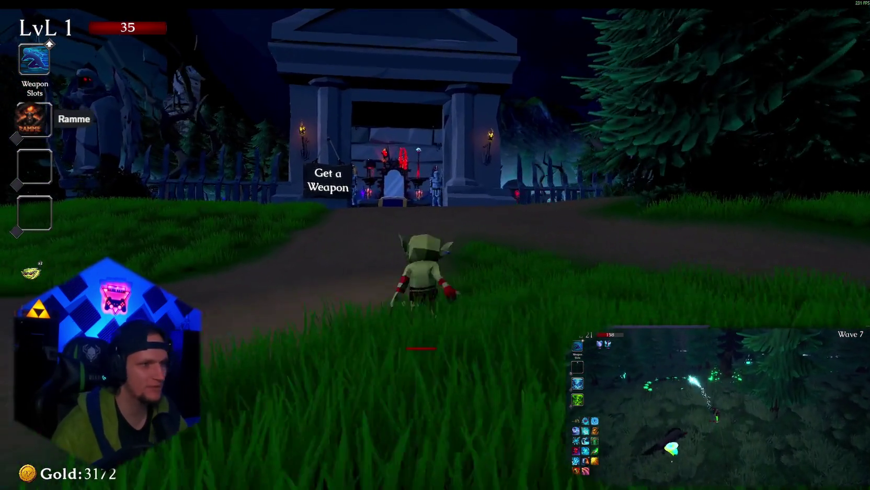
{"action": "key", "text": "e"}
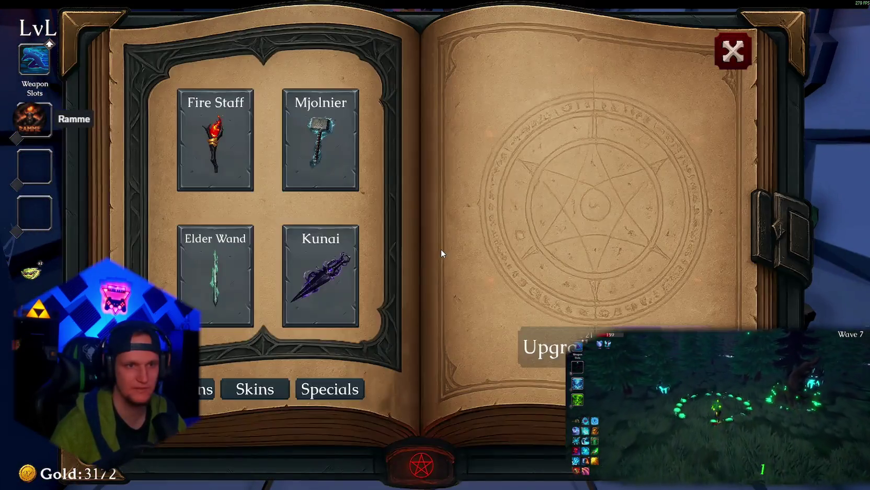
{"action": "left_click", "coordinate": [215, 138]}
{"action": "key", "text": "Escape"}
Walk to the village market and browse the Skin Shop
{"action": "key", "text": "s"}
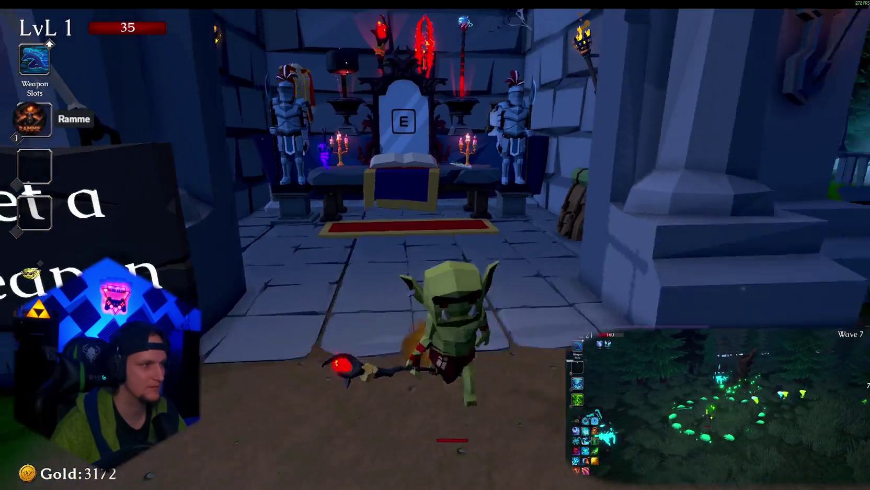
{"action": "key", "text": "w"}
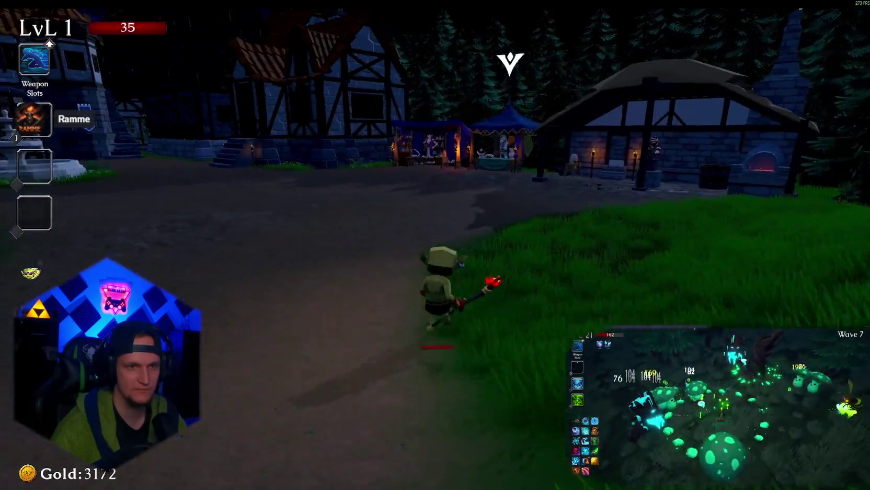
{"action": "key", "text": "e"}
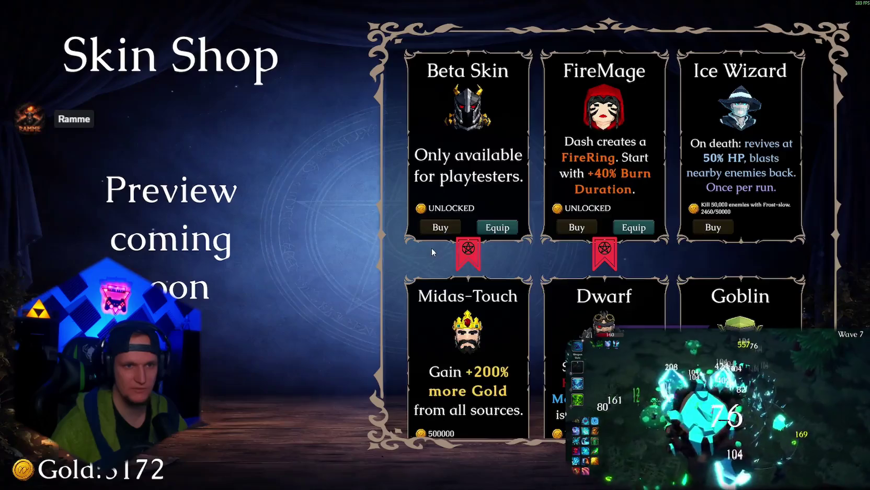
{"action": "scroll", "coordinate": [497, 323], "scroll_direction": "down", "scroll_amount": 5}
{"action": "scroll", "coordinate": [604, 235], "scroll_direction": "up", "scroll_amount": 4}
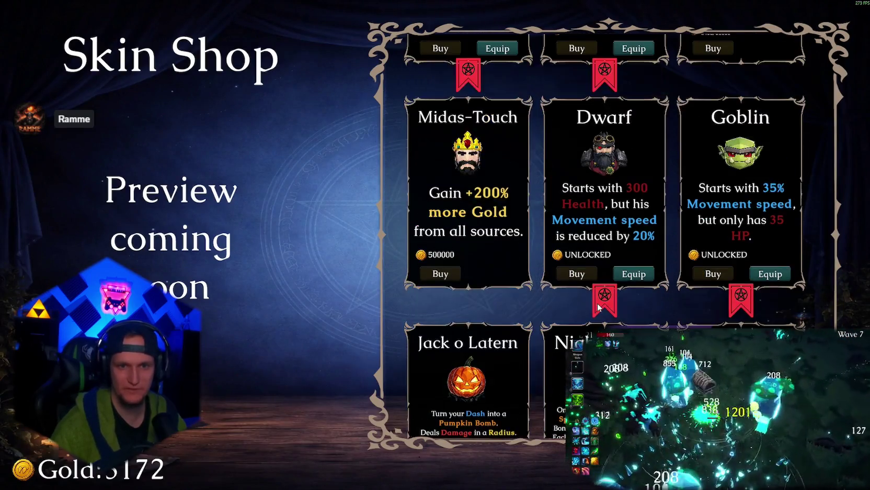
{"action": "scroll", "coordinate": [604, 235], "scroll_direction": "down", "scroll_amount": 1}
{"action": "scroll", "coordinate": [618, 322], "scroll_direction": "down", "scroll_amount": 3}
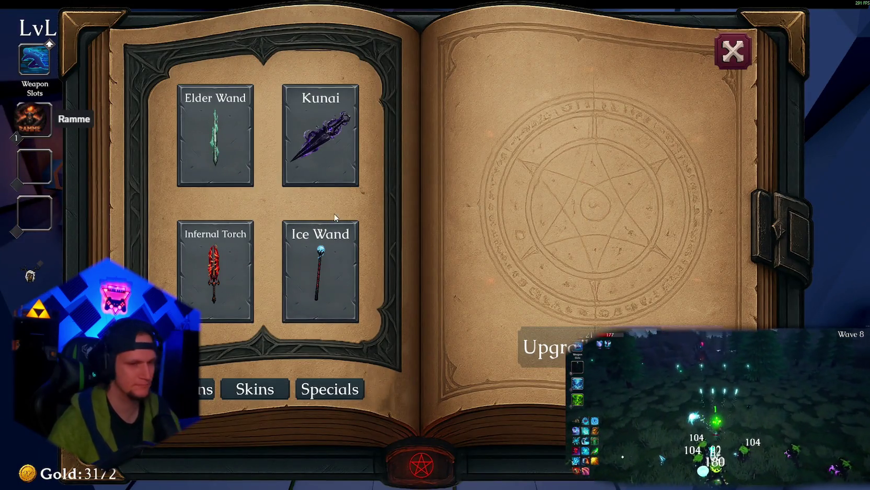
Swap the weapon from the Fire Staff to Mjolnir in the weapon book
{"action": "scroll", "coordinate": [303, 257], "scroll_direction": "up", "scroll_amount": 1}
{"action": "scroll", "coordinate": [304, 256], "scroll_direction": "down", "scroll_amount": 1}
{"action": "scroll", "coordinate": [290, 279], "scroll_direction": "up", "scroll_amount": 3}
{"action": "scroll", "coordinate": [281, 263], "scroll_direction": "down", "scroll_amount": 3}
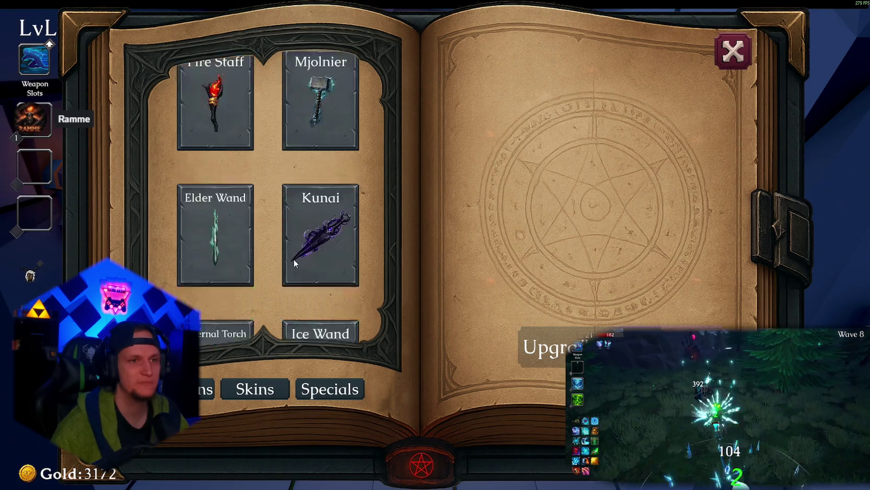
{"action": "scroll", "coordinate": [329, 251], "scroll_direction": "up", "scroll_amount": 3}
{"action": "scroll", "coordinate": [329, 251], "scroll_direction": "down", "scroll_amount": 3}
{"action": "scroll", "coordinate": [330, 210], "scroll_direction": "up", "scroll_amount": 3}
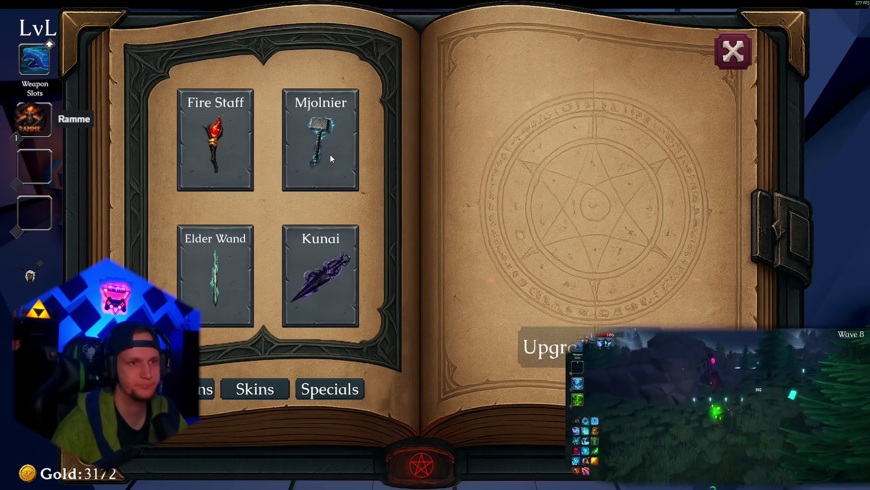
{"action": "left_click", "coordinate": [329, 154]}
{"action": "key", "text": "Escape"}
Enter the Start Run portal to begin Cursed Forest Stage 1, rerolling and picking early upgrade cards
{"action": "key", "text": "s"}
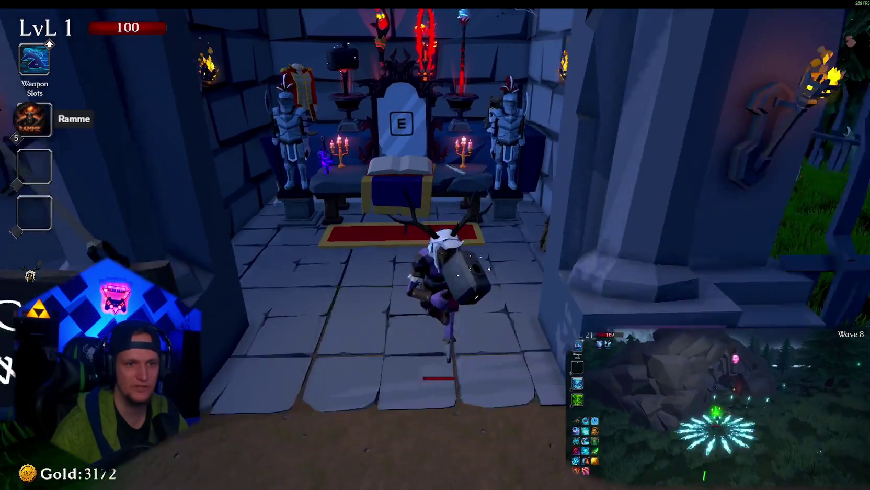
{"action": "key", "text": "w"}
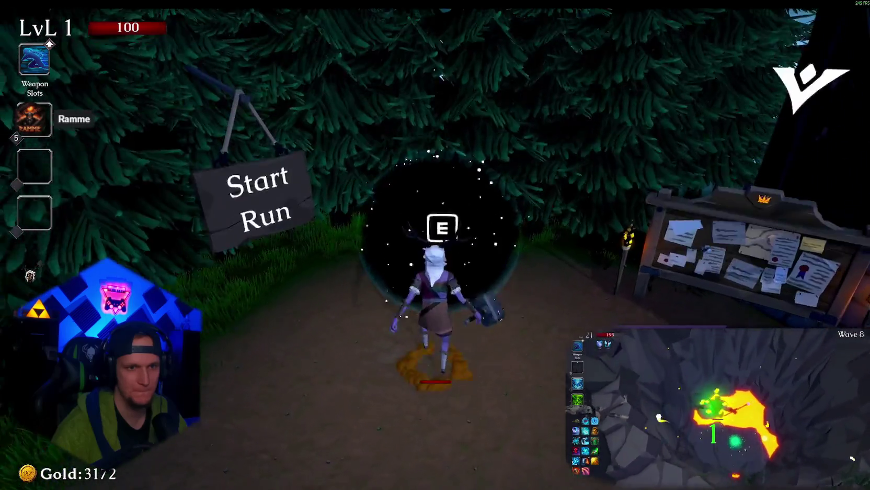
{"action": "key", "text": "e"}
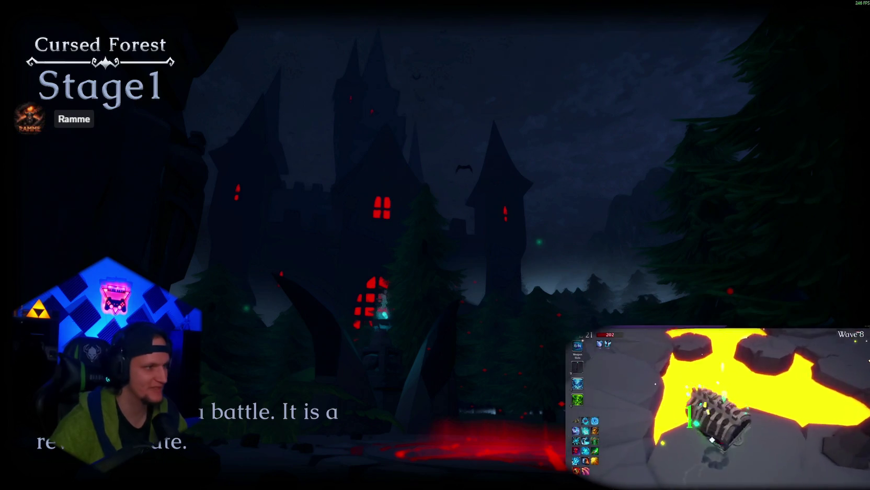
{"action": "left_click", "coordinate": [730, 449]}
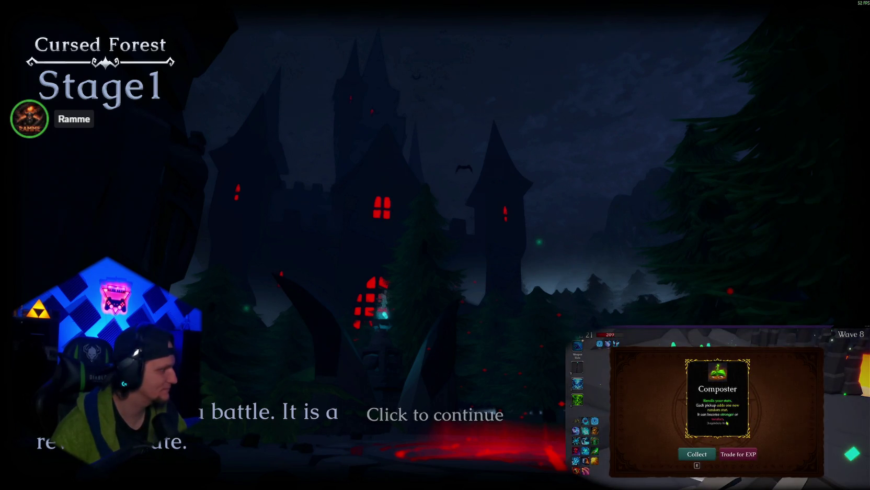
{"action": "left_click", "coordinate": [737, 454]}
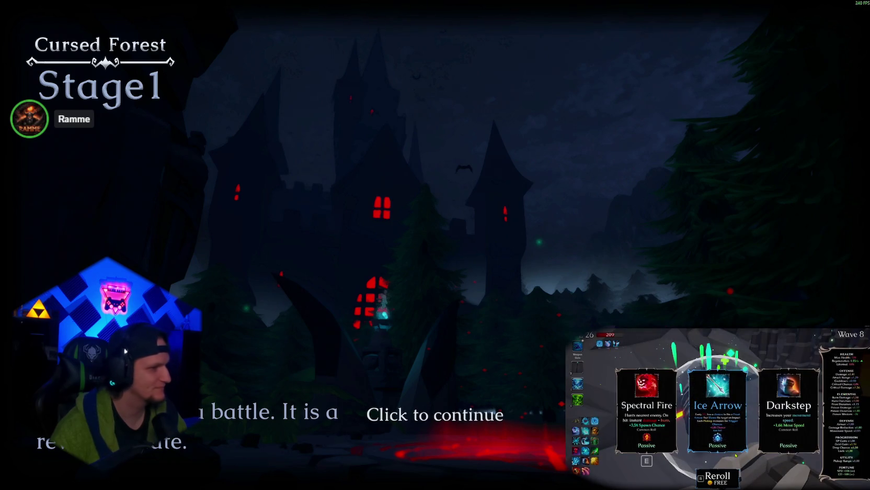
{"action": "key", "text": "r"}
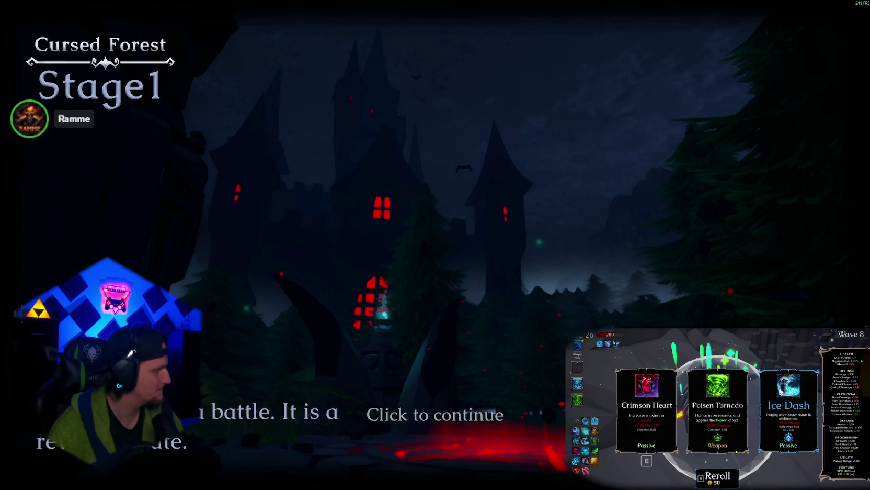
{"action": "key", "text": "r"}
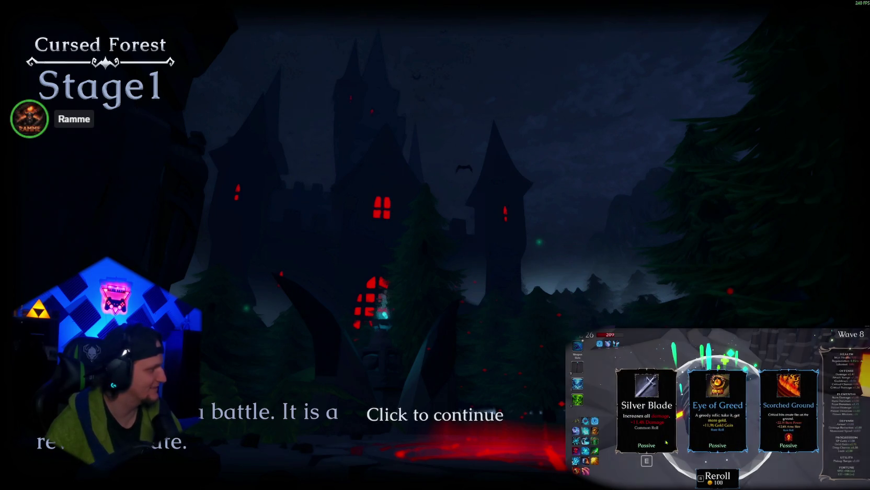
{"action": "left_click", "coordinate": [672, 437]}
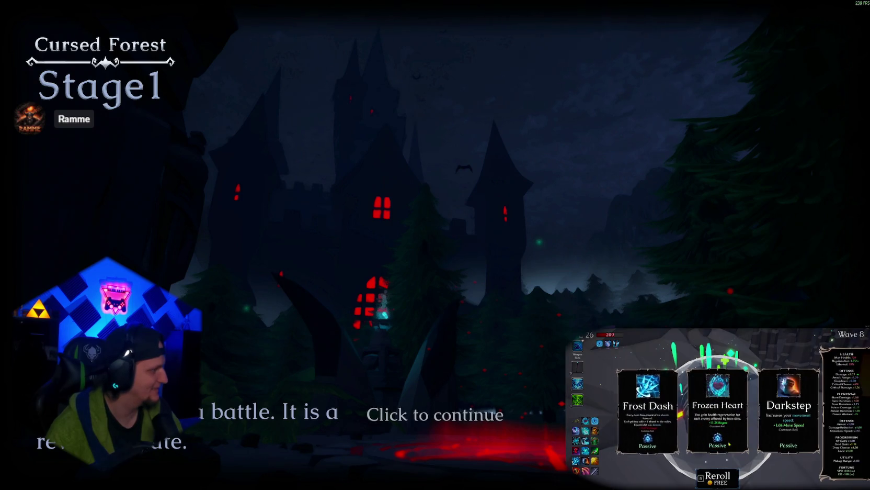
{"action": "left_click", "coordinate": [647, 413]}
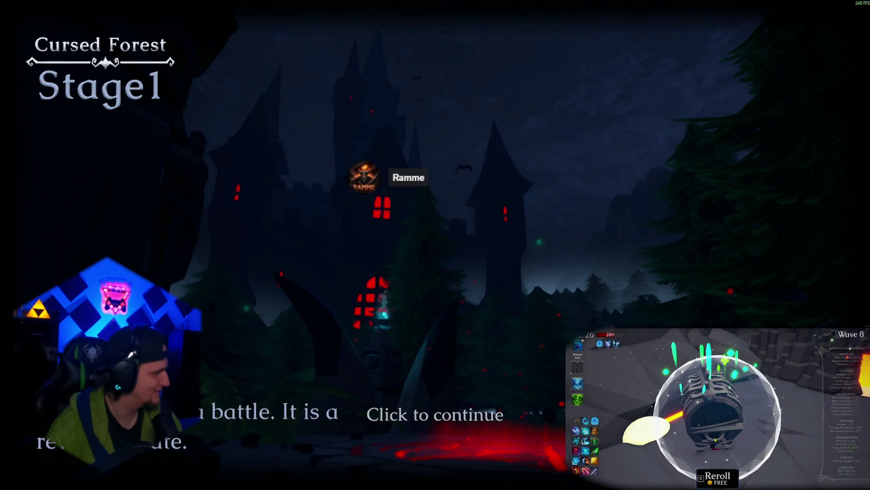
Reroll the level-up cards three times, for free, 50 and 100 gold, and take Darkstep
{"action": "left_click", "coordinate": [740, 437]}
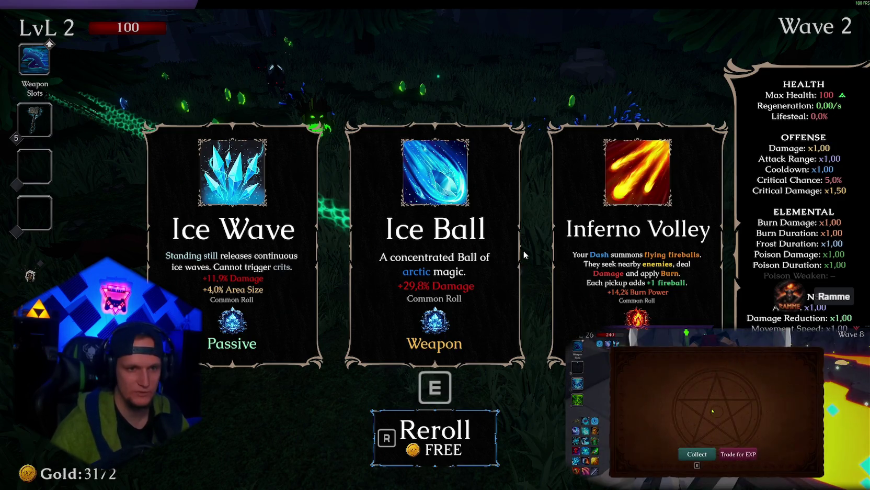
{"action": "key", "text": "r"}
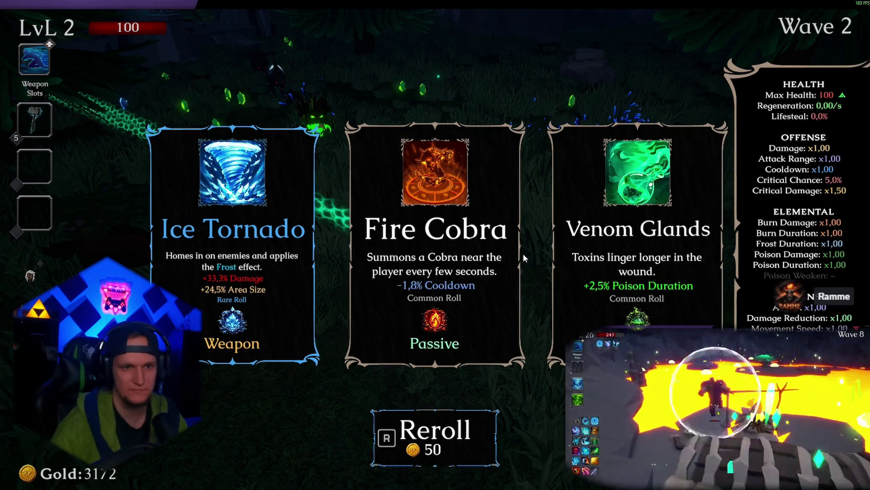
{"action": "key", "text": "r"}
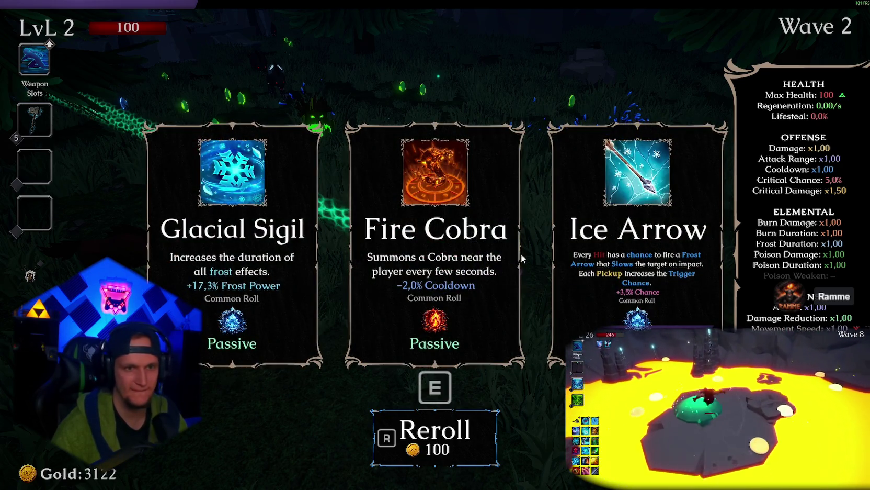
{"action": "key", "text": "r"}
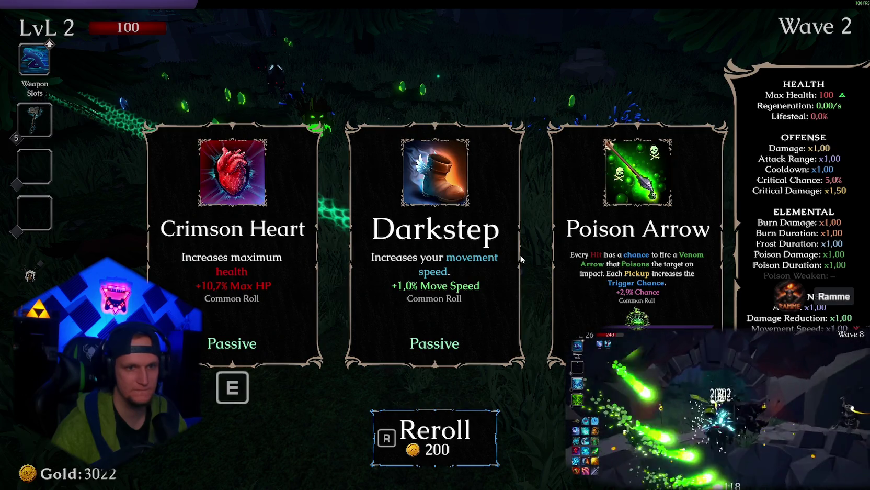
{"action": "key", "text": "e"}
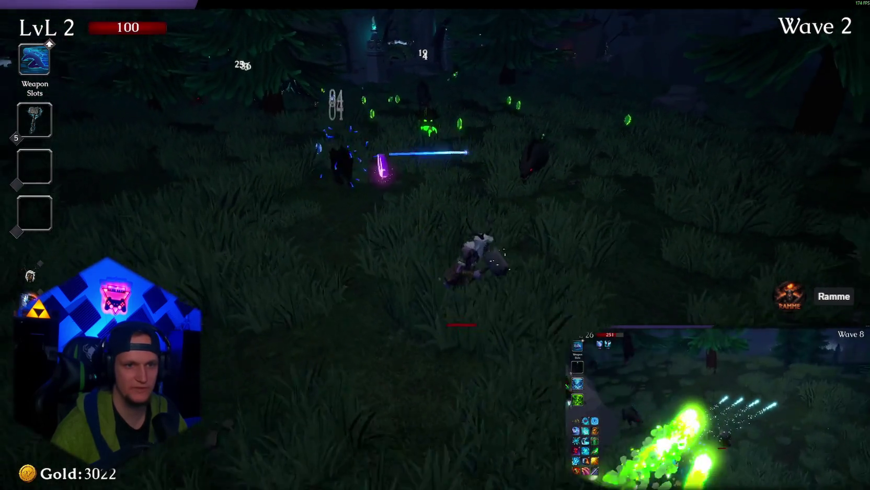
{"action": "key", "text": "w"}
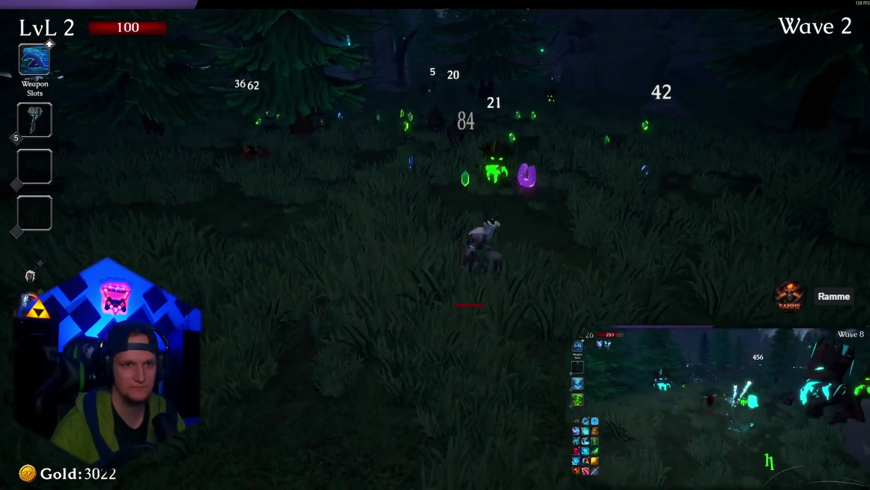
{"action": "key", "text": "w"}
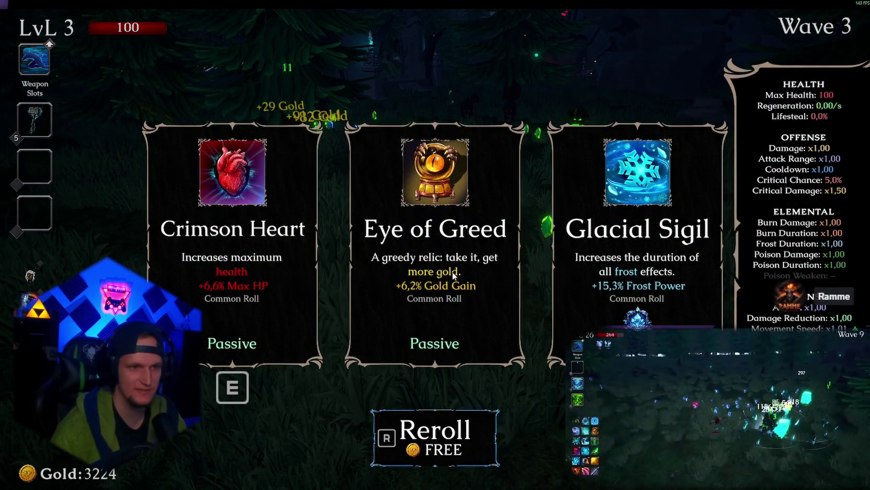
Take Scorched Ground, Infernal Spark, Meteor, AshenPact, Crimson Heart and Poison Trail as upgrades
{"action": "key", "text": "r"}
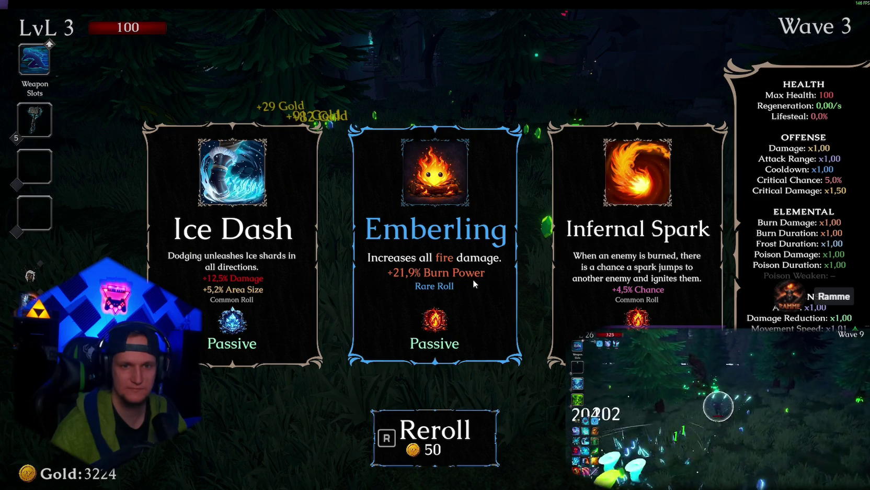
{"action": "key", "text": "r"}
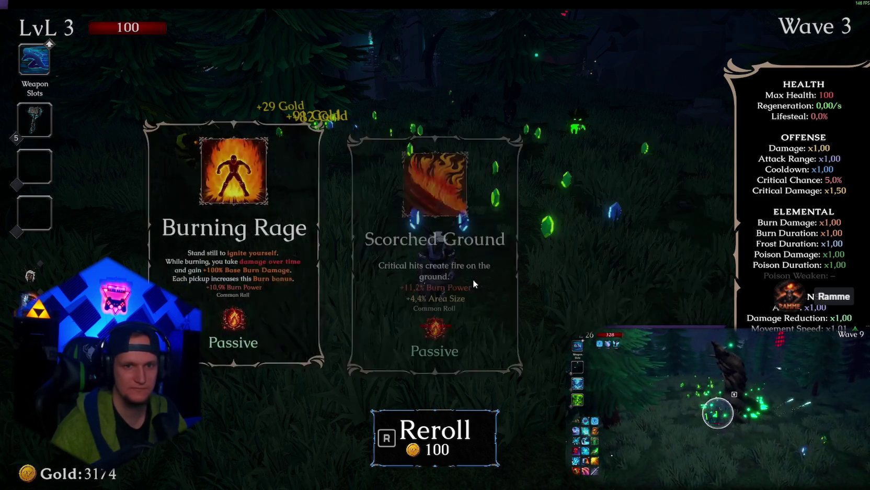
{"action": "key", "text": "e"}
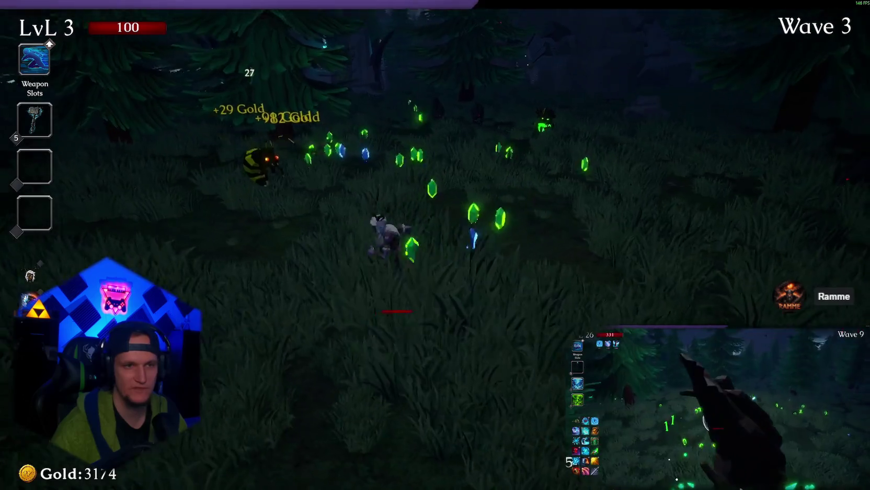
{"action": "key", "text": "e"}
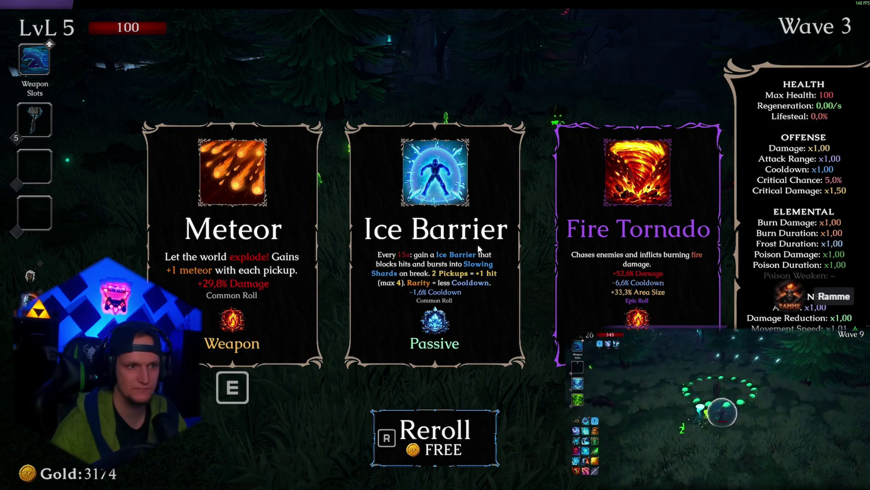
{"action": "key", "text": "e"}
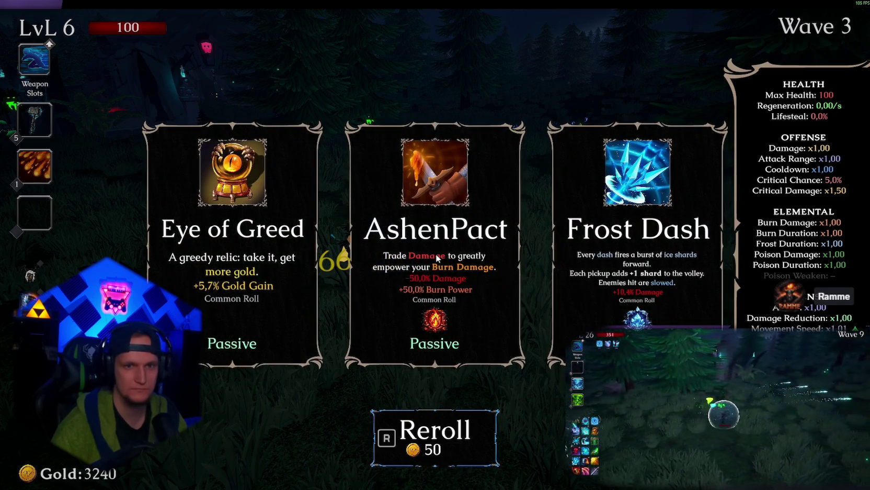
{"action": "left_click", "coordinate": [437, 258]}
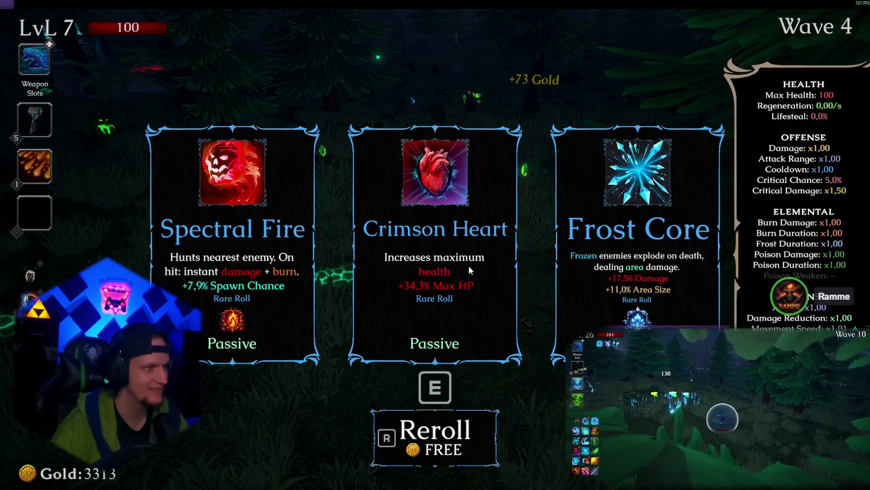
{"action": "left_click", "coordinate": [469, 266]}
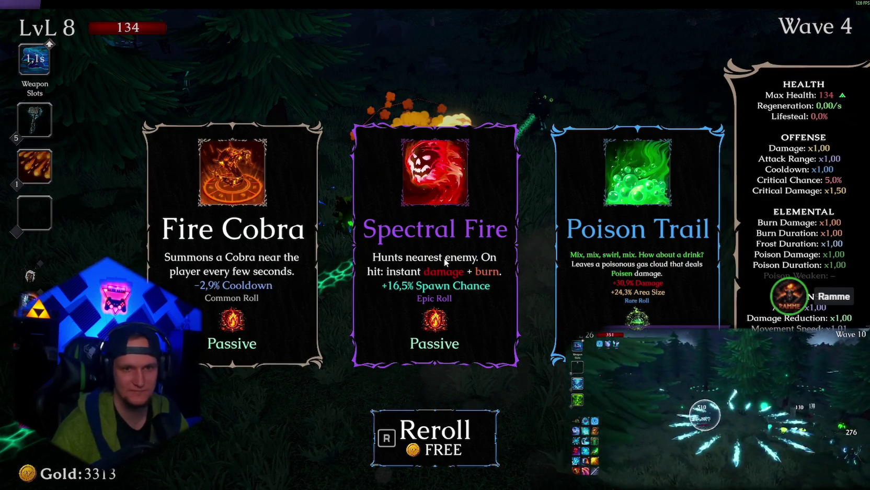
{"action": "left_click", "coordinate": [637, 235]}
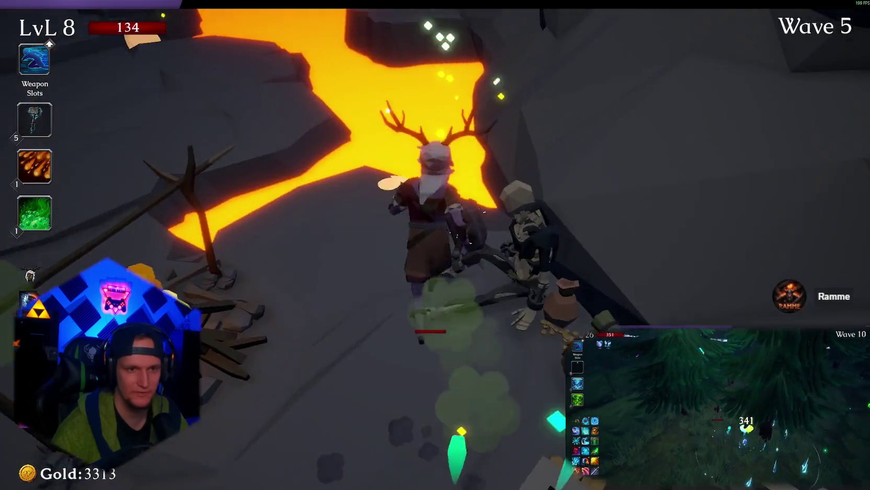
Open the lava cave chests and collect Ice Barrier, Eye of Greed and Crimson Heart
{"action": "key", "text": "e"}
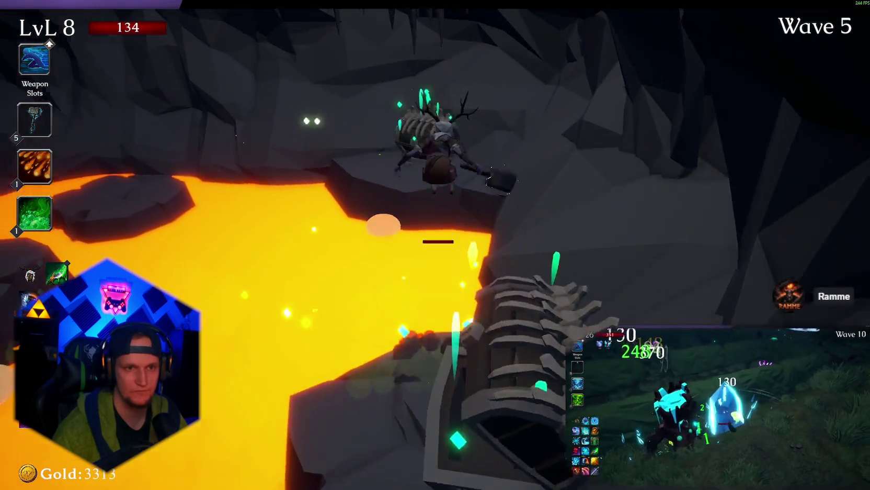
{"action": "key", "text": "e"}
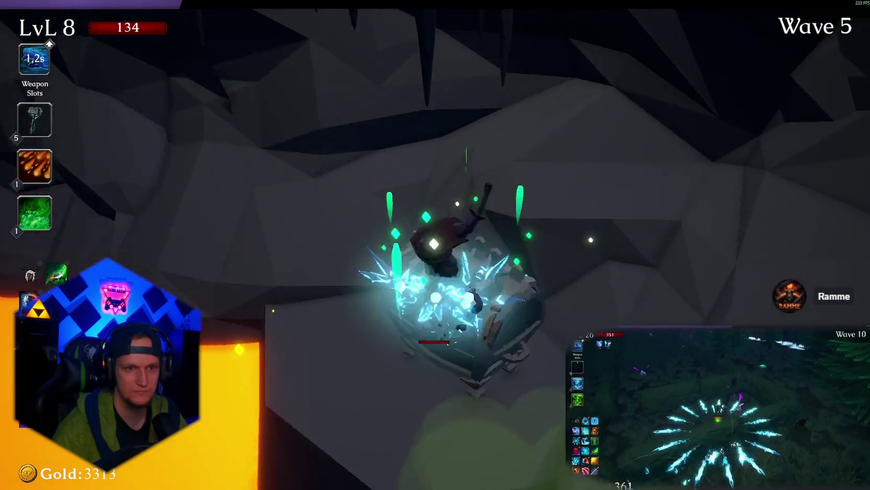
{"action": "key", "text": "e"}
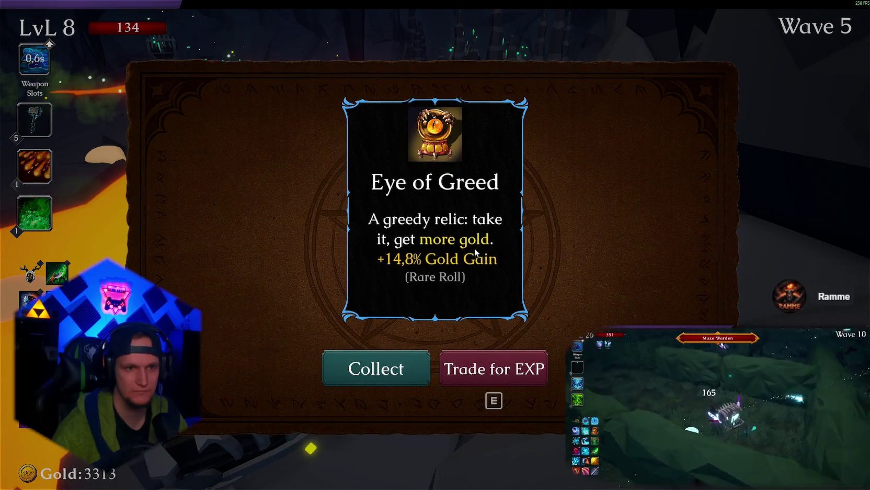
{"action": "key", "text": "e"}
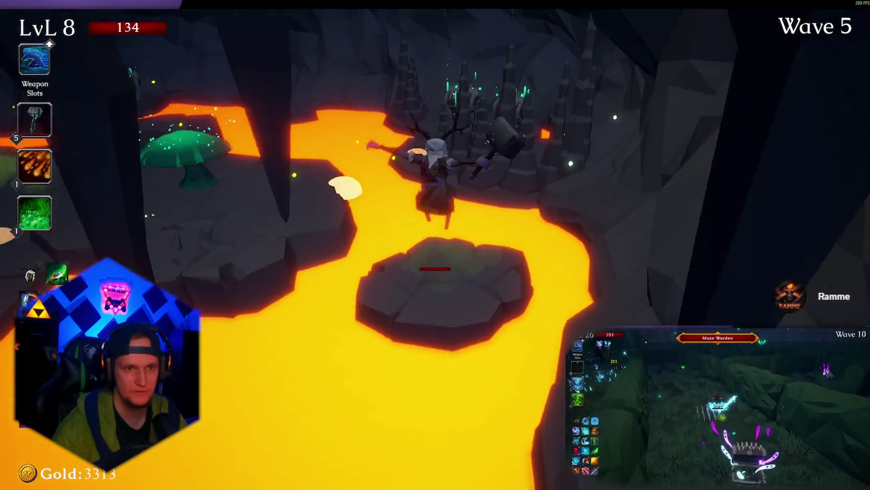
{"action": "key", "text": "w"}
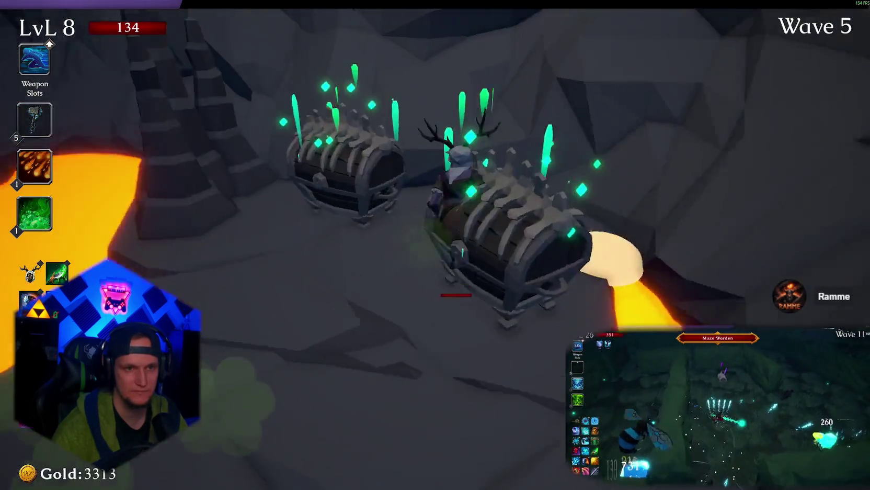
{"action": "key", "text": "e"}
{"action": "key", "text": "e"}
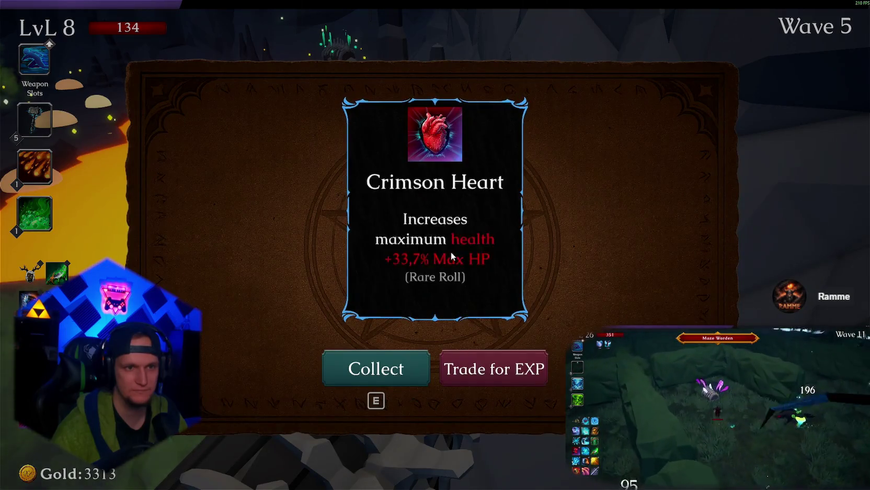
{"action": "key", "text": "e"}
{"action": "key", "text": "w"}
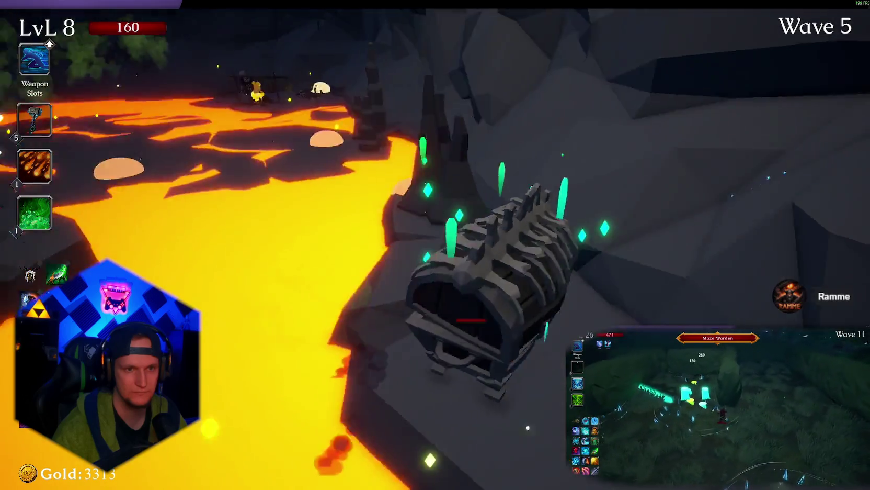
{"action": "key", "text": "e"}
{"action": "key", "text": "e"}
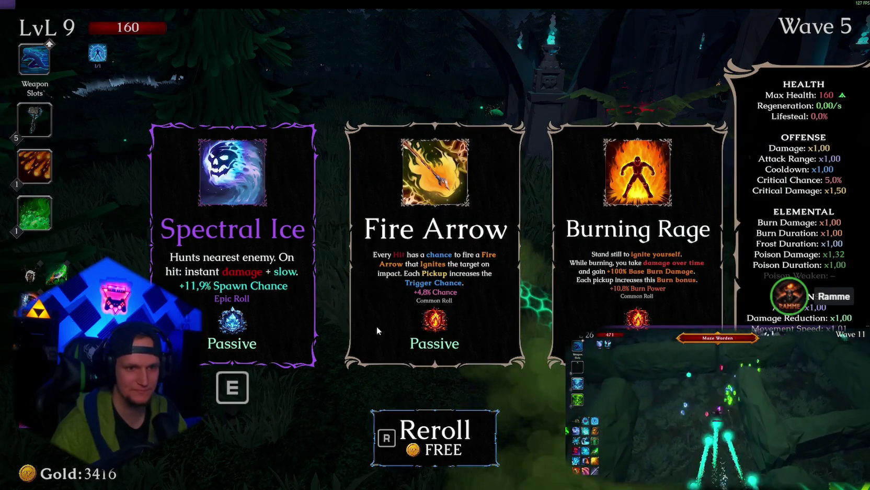
Pick Spectral Ice at level 9 and Darkstep at level 10
{"action": "left_click", "coordinate": [270, 288]}
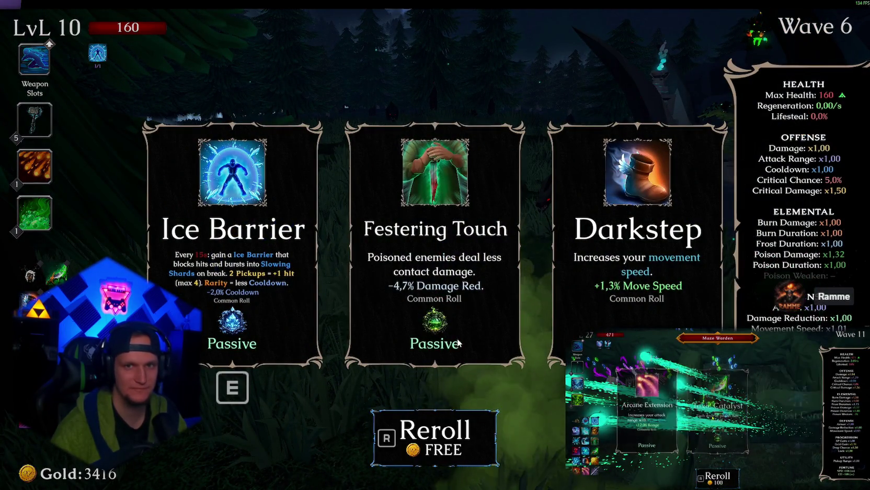
{"action": "left_click", "coordinate": [626, 288]}
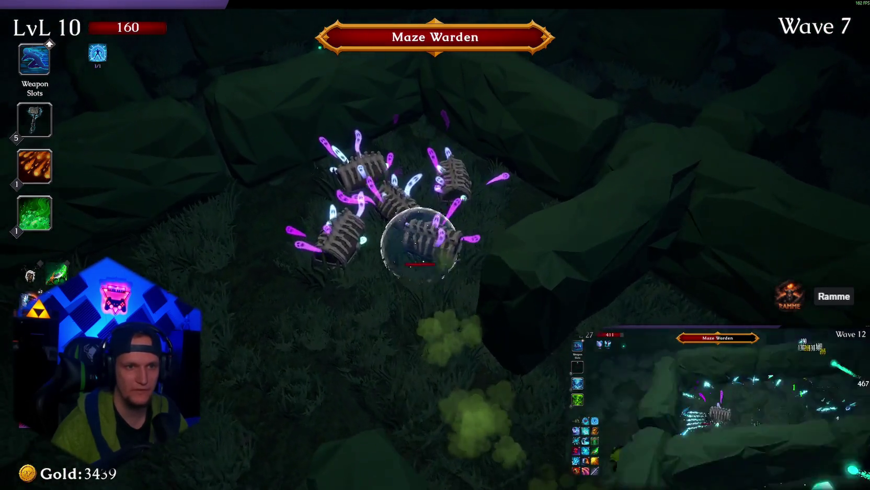
Collect Toxic Catalyst, Frost Strike and Darkstep loot, and trade Infernal Spark for experience
{"action": "key", "text": "e"}
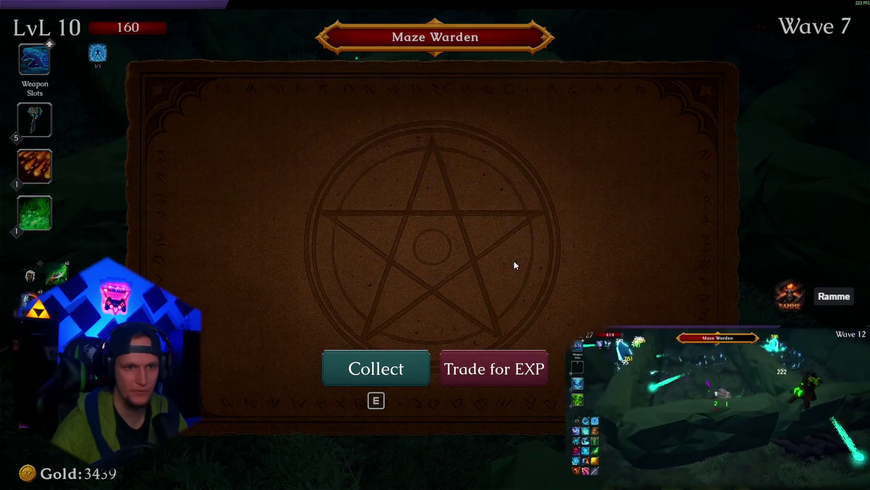
{"action": "key", "text": "e"}
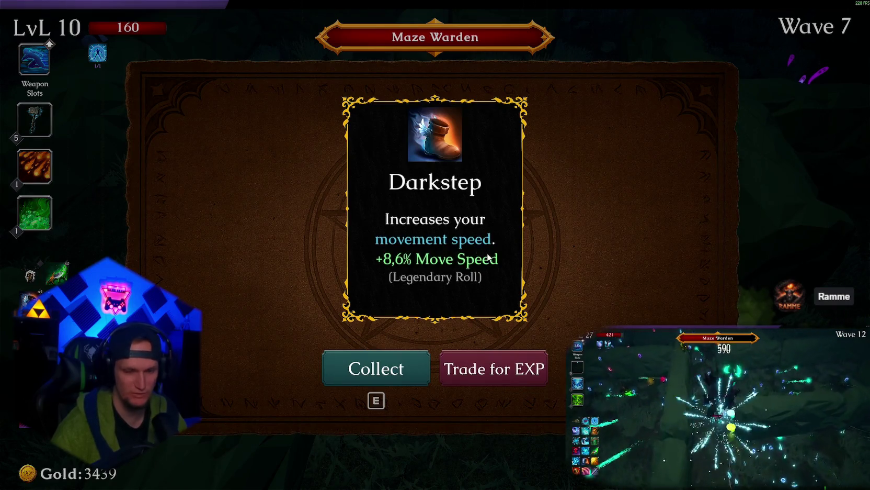
{"action": "key", "text": "e"}
{"action": "key", "text": "e"}
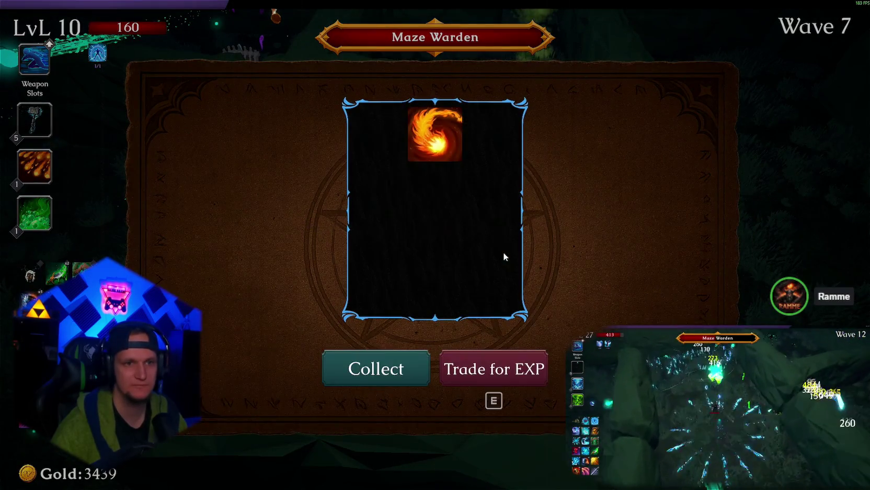
{"action": "key", "text": "Right"}
{"action": "key", "text": "Left"}
{"action": "key", "text": "Right"}
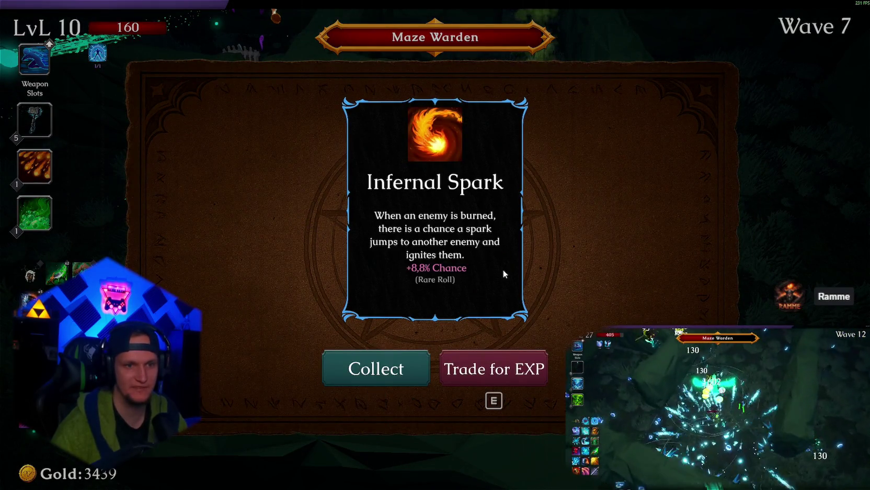
{"action": "key", "text": "e"}
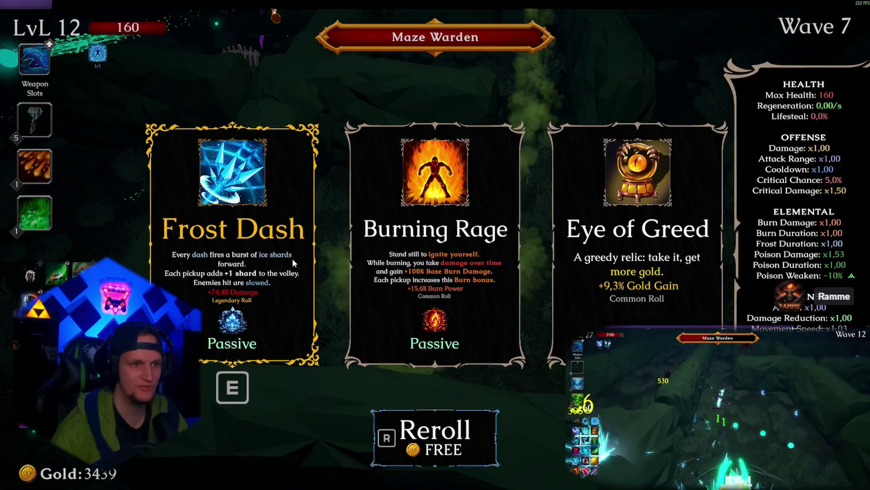
Take Frost Dash, reroll for 50 gold, then take Frost Strike
{"action": "key", "text": "e"}
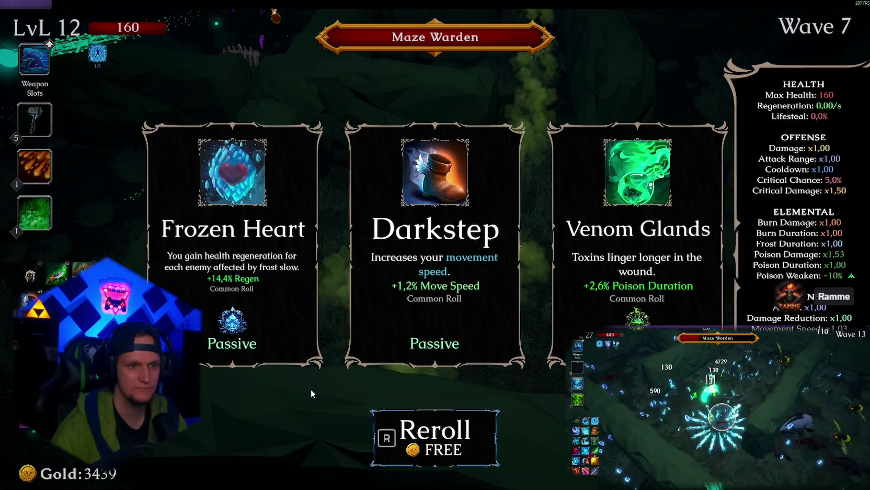
{"action": "left_click", "coordinate": [415, 444]}
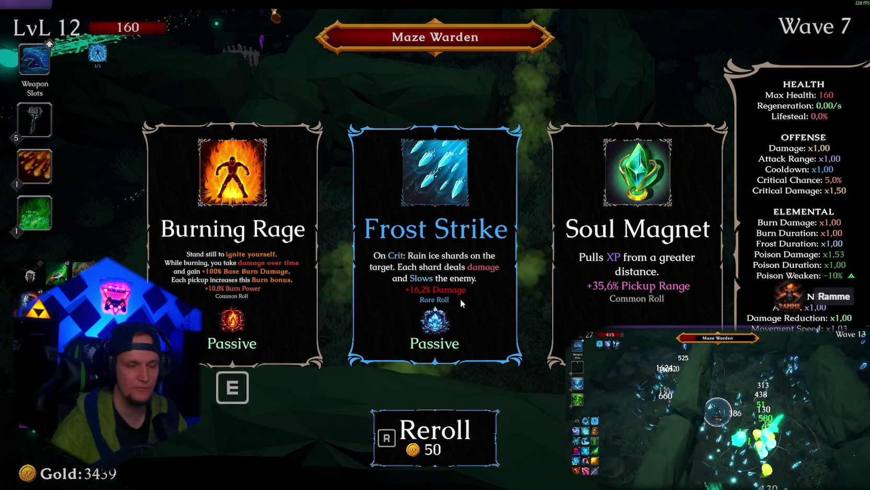
{"action": "left_click", "coordinate": [426, 297]}
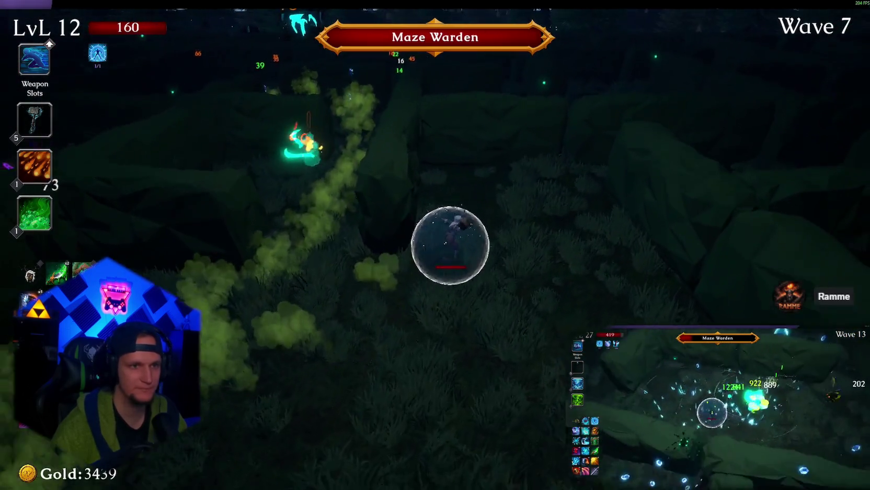
Run the hero through the maze into Wave 8 onto the glowing chest offering Ice Arrow
{"action": "key", "text": "w"}
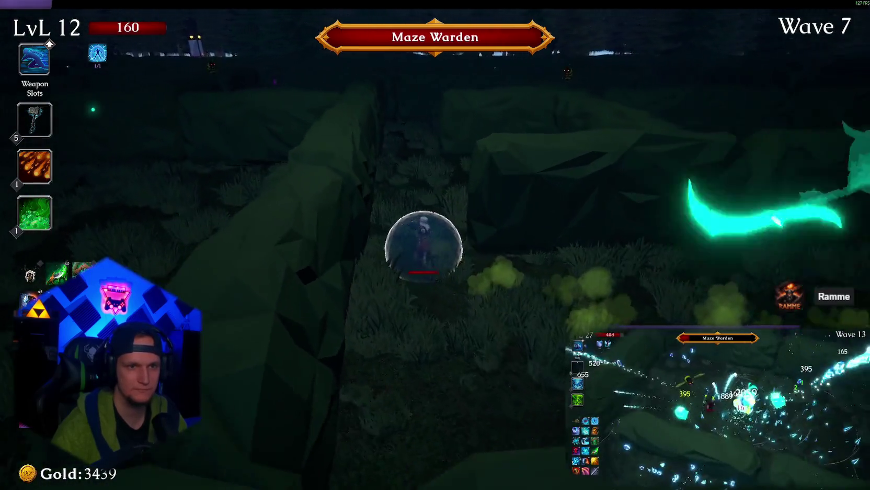
{"action": "key", "text": "w"}
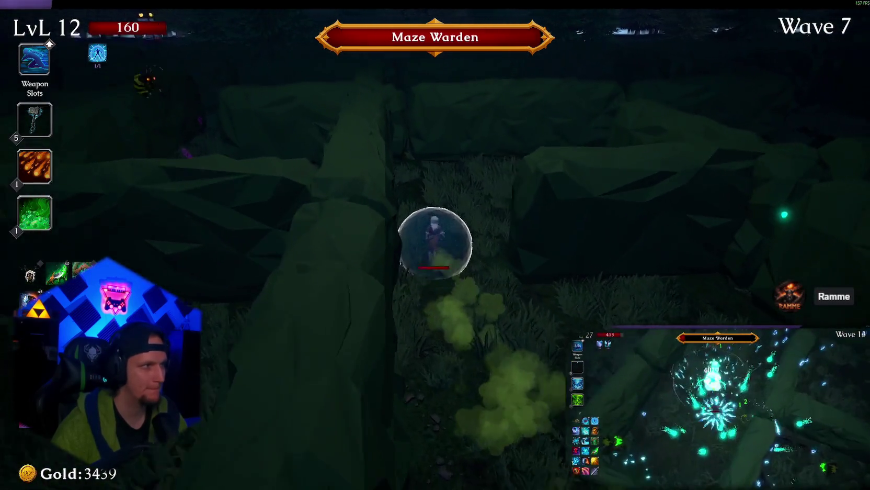
{"action": "key", "text": "w"}
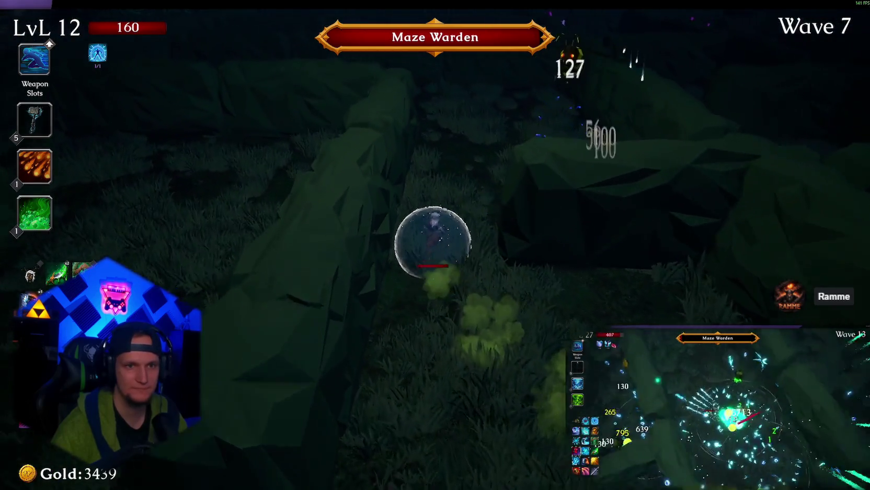
{"action": "key", "text": "w"}
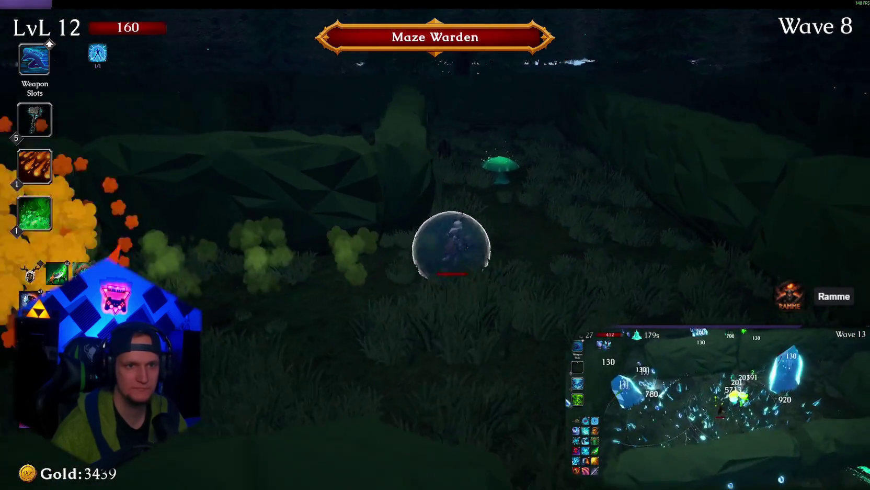
{"action": "key", "text": "w"}
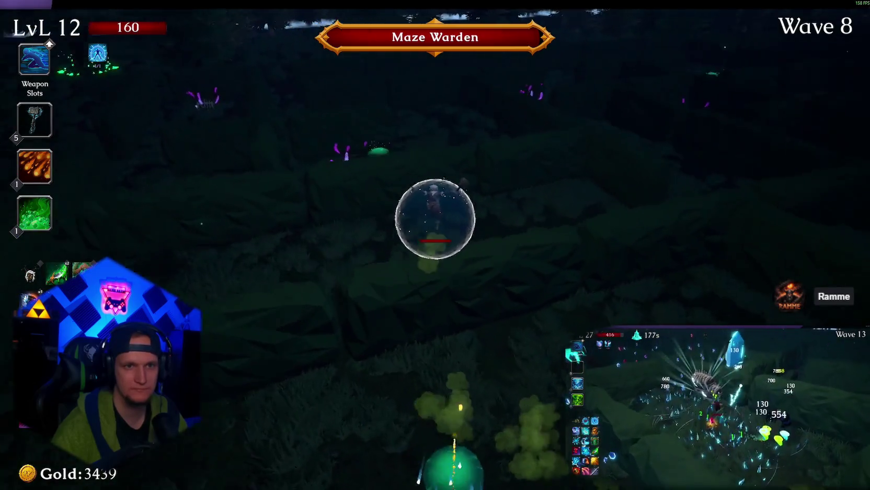
{"action": "key", "text": "w"}
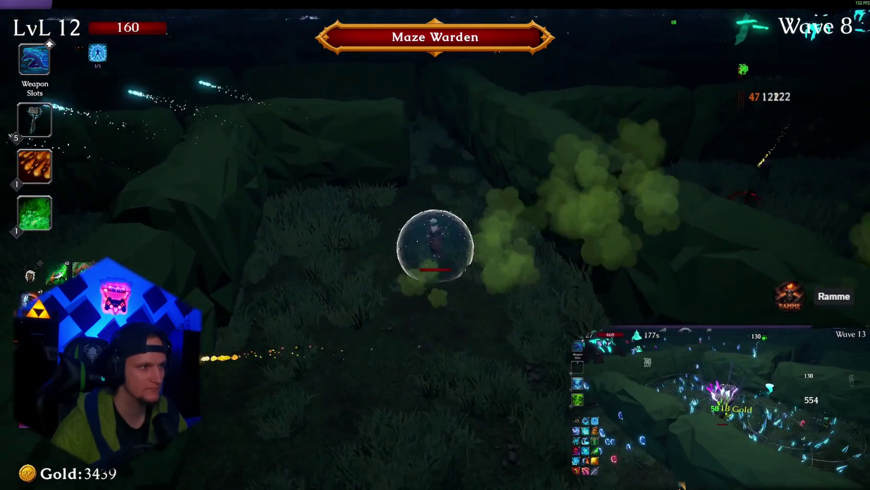
{"action": "key", "text": "w"}
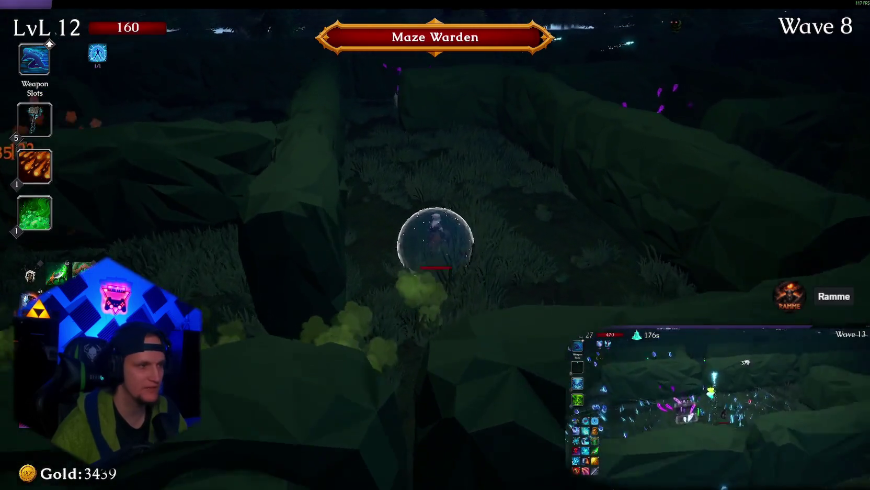
{"action": "key", "text": "w"}
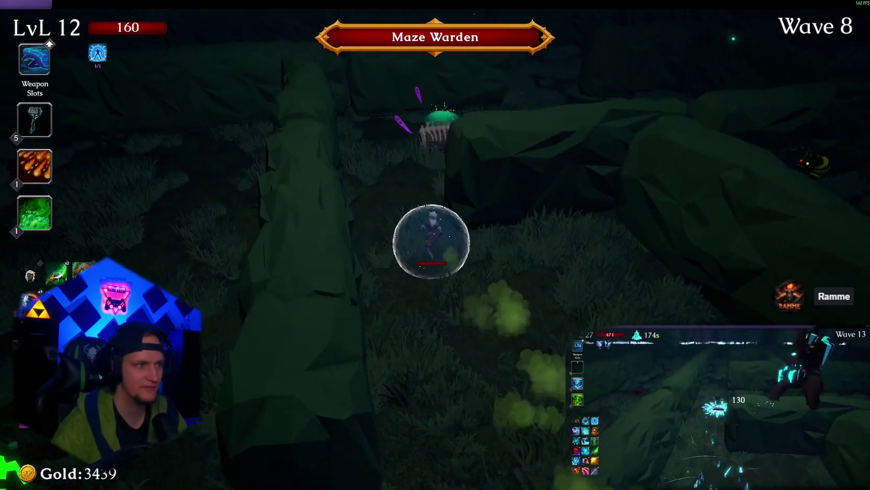
{"action": "key", "text": "w"}
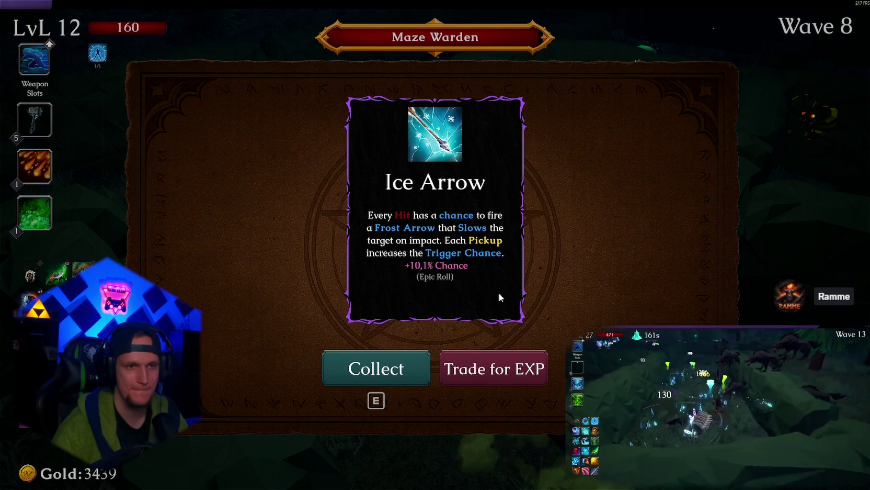
Trade the Ice Arrow reward for experience instead of keeping it
{"action": "key", "text": "Left"}
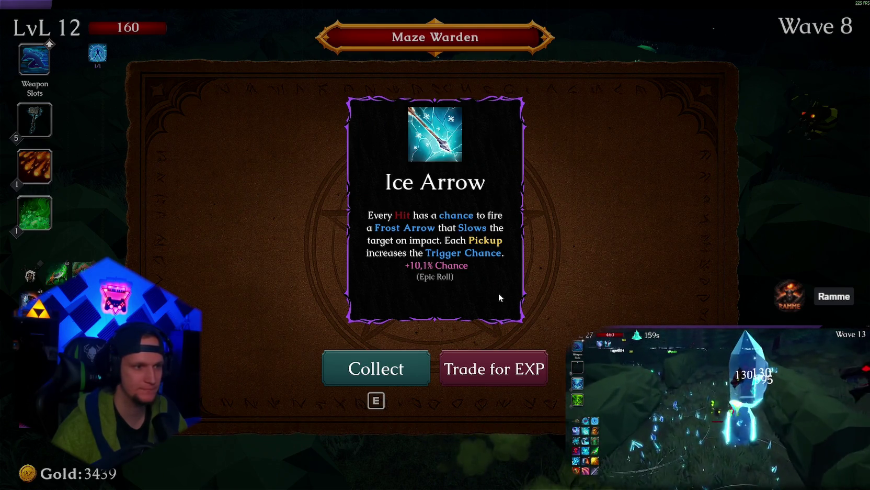
{"action": "key", "text": "Right"}
{"action": "key", "text": "Left"}
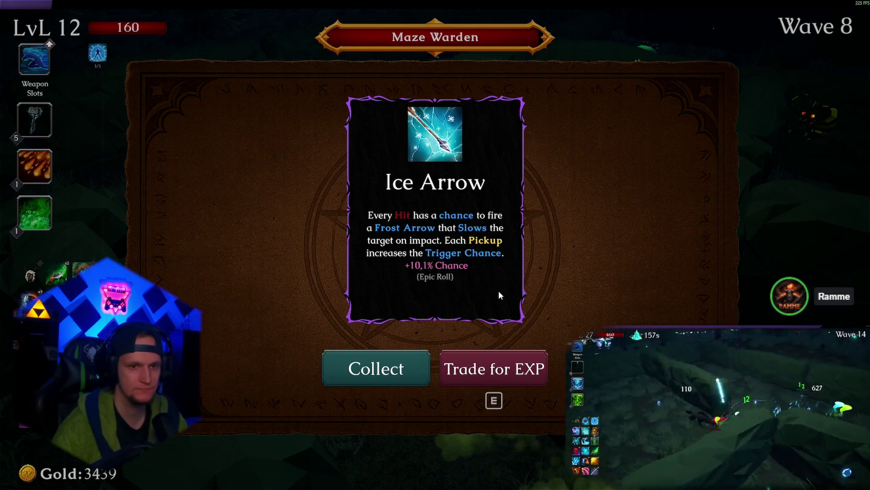
{"action": "key", "text": "e"}
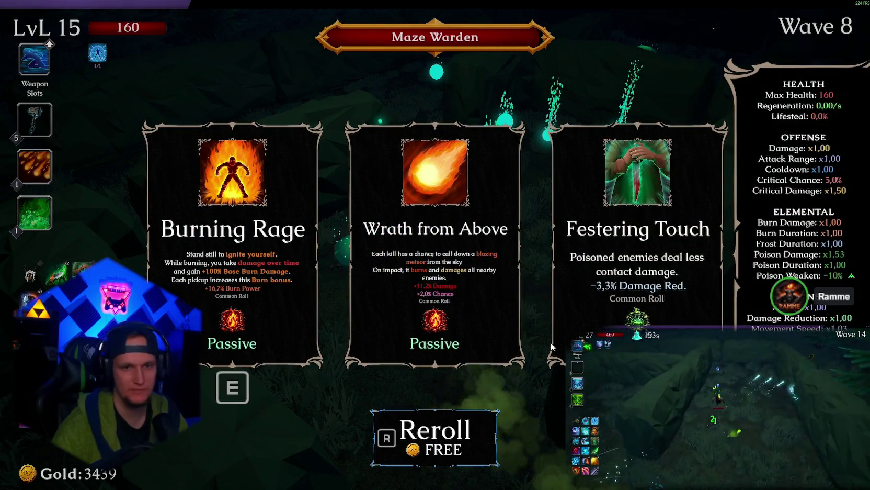
Pick Burning Rage, Poison Trail and Frost Strike upgrades, then collect the Ice Barrier reward
{"action": "key", "text": "e"}
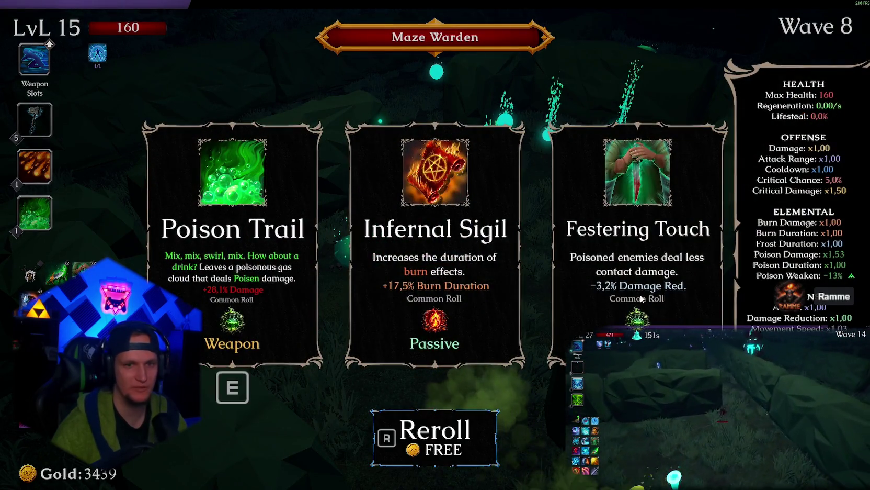
{"action": "key", "text": "e"}
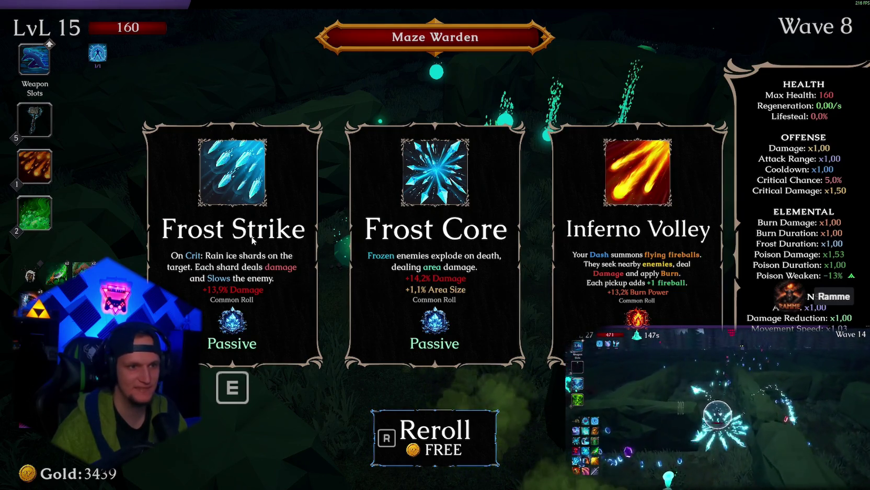
{"action": "key", "text": "e"}
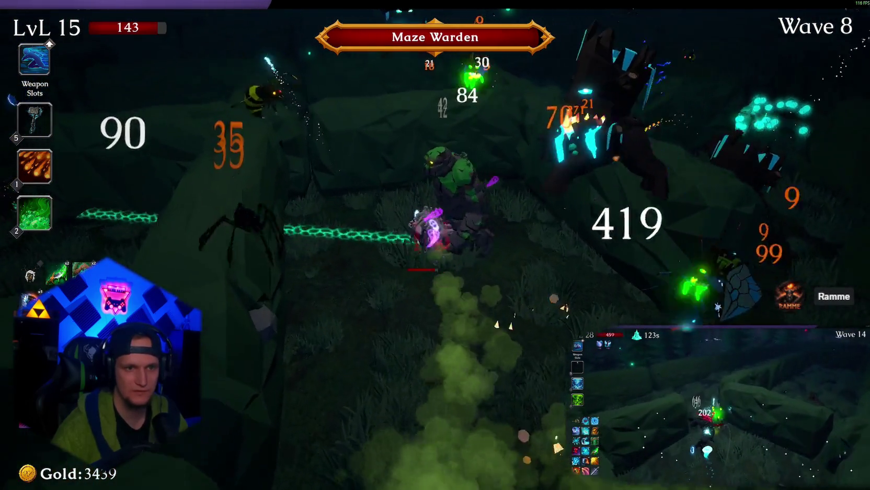
{"action": "left_click", "coordinate": [384, 366]}
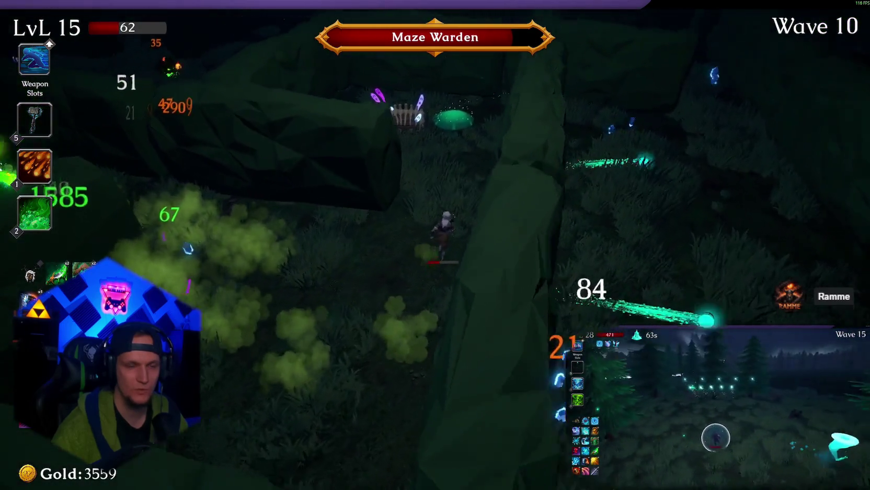
Accept the Wrath from Above reward, then climb and dash through the forest to claim the next chest
{"action": "key", "text": "d"}
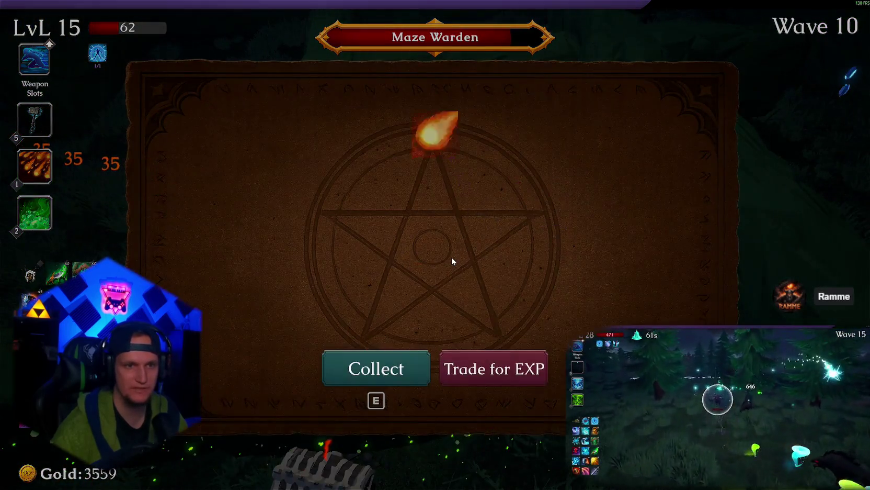
{"action": "key", "text": "e"}
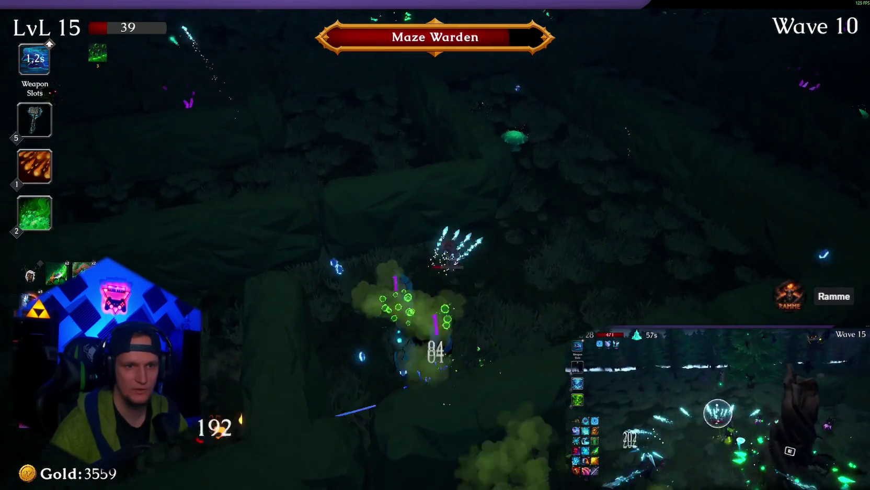
{"action": "key", "text": "w"}
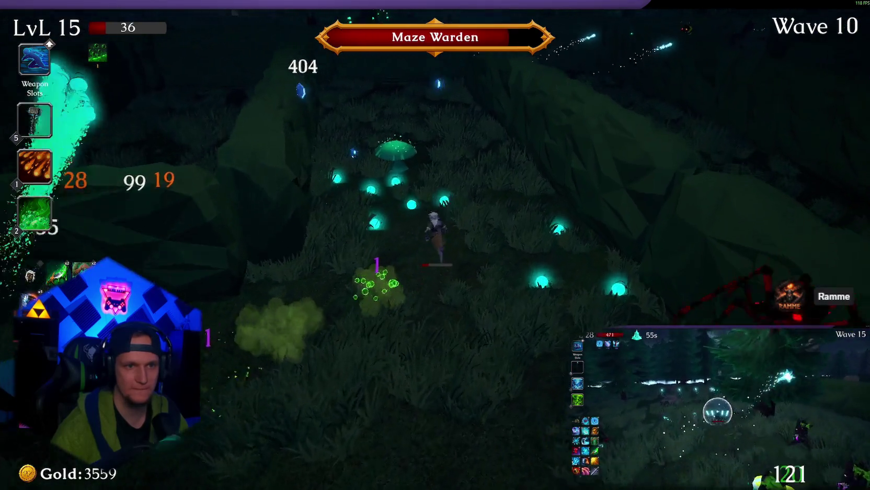
{"action": "key", "text": "w"}
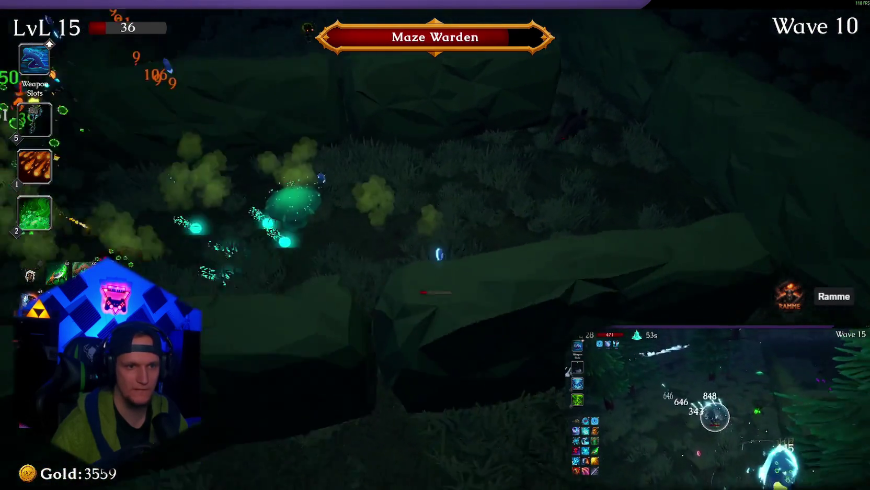
{"action": "key", "text": "w"}
{"action": "key", "text": "space"}
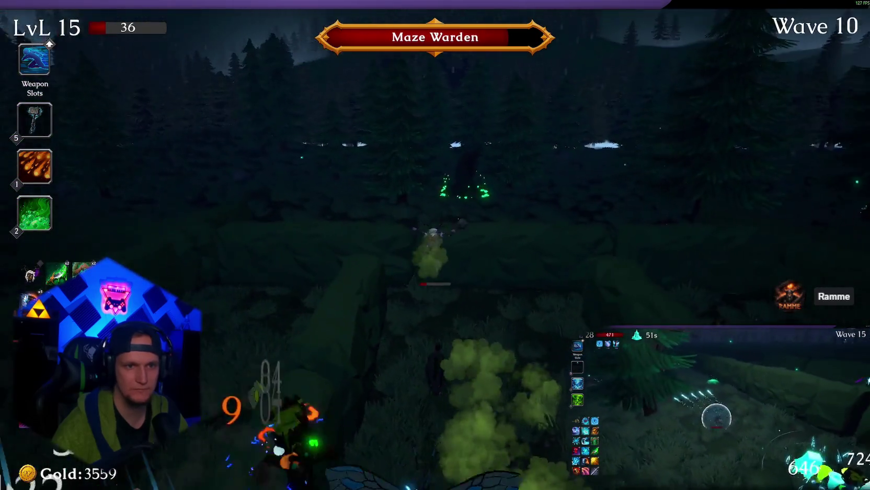
{"action": "key", "text": "w"}
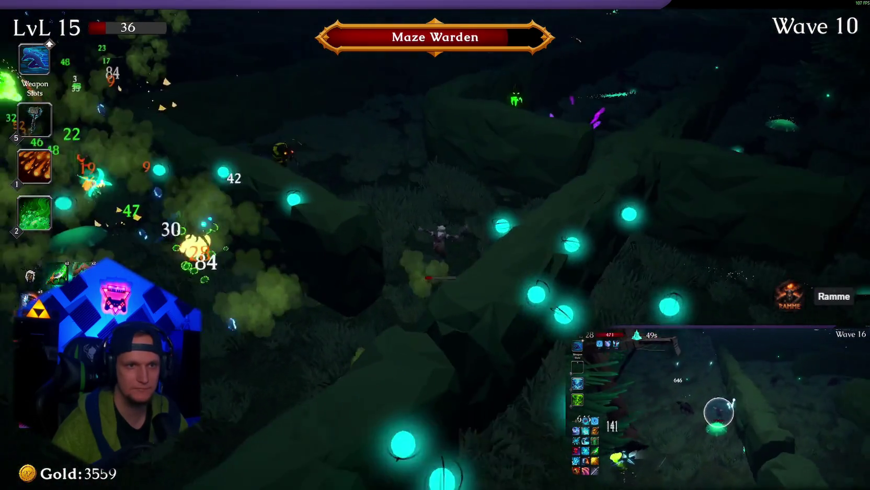
{"action": "key", "text": "w"}
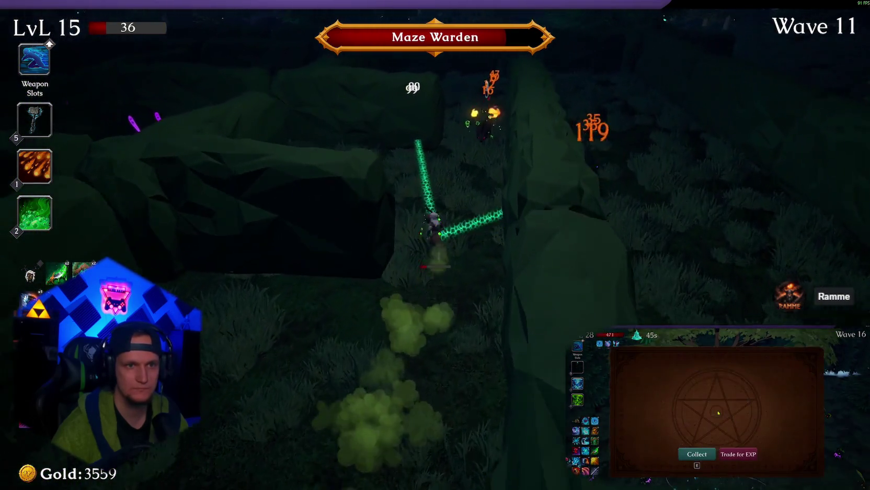
{"action": "key", "text": "w"}
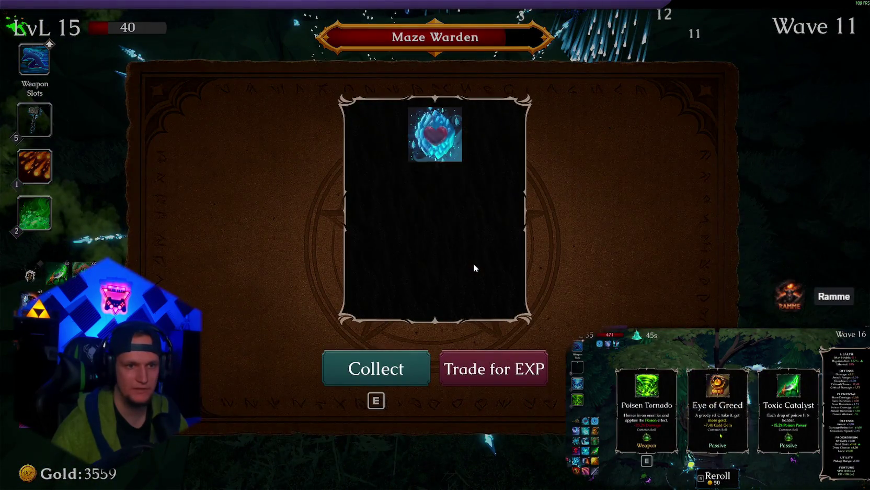
{"action": "key", "text": "e"}
Run across the terrain past the wasps and boss to the next chest, then pause the run
{"action": "key", "text": "w"}
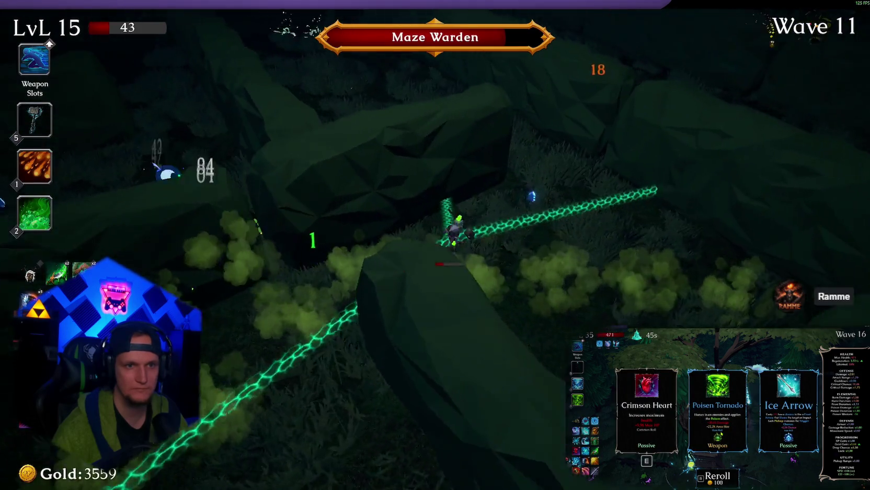
{"action": "key", "text": "w"}
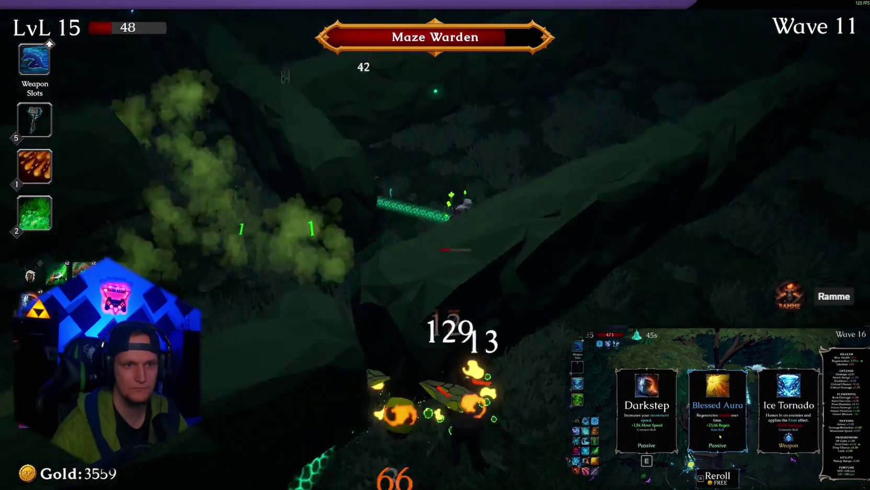
{"action": "key", "text": "w"}
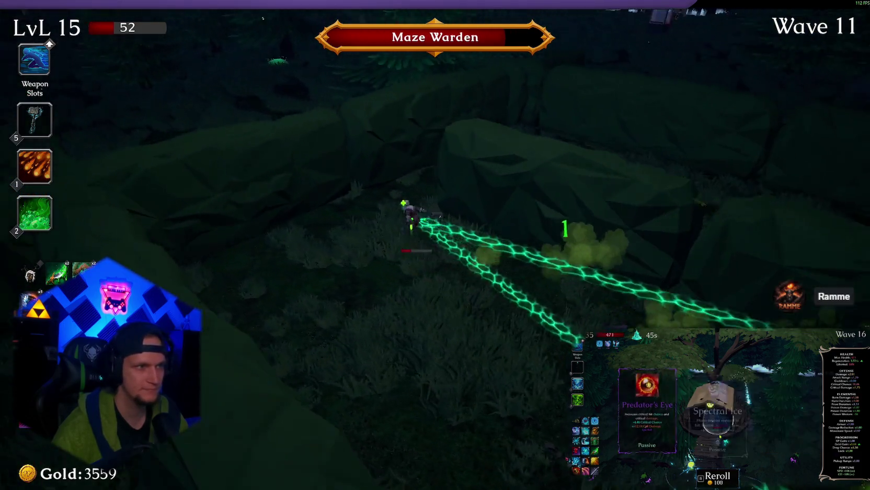
{"action": "key", "text": "w"}
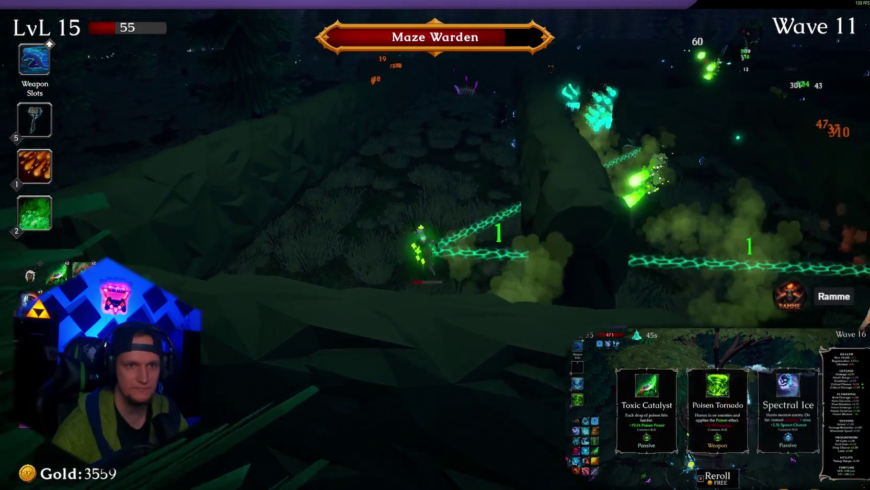
{"action": "key", "text": "w"}
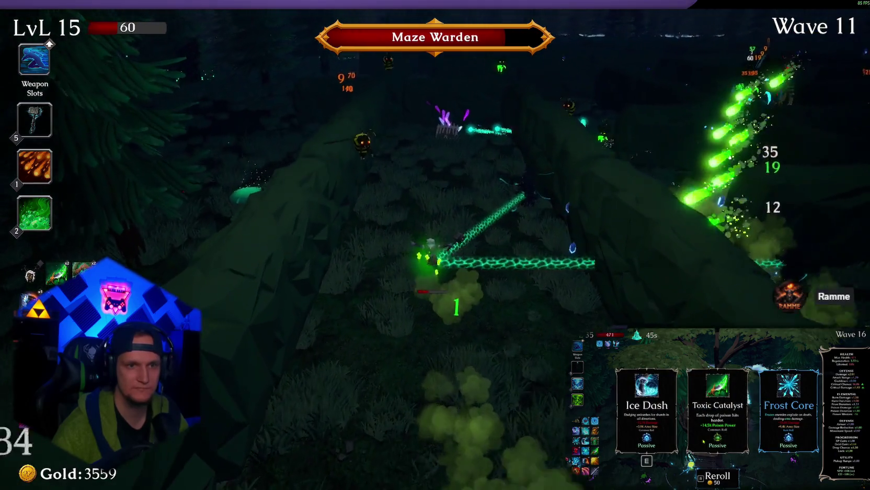
{"action": "key", "text": "w"}
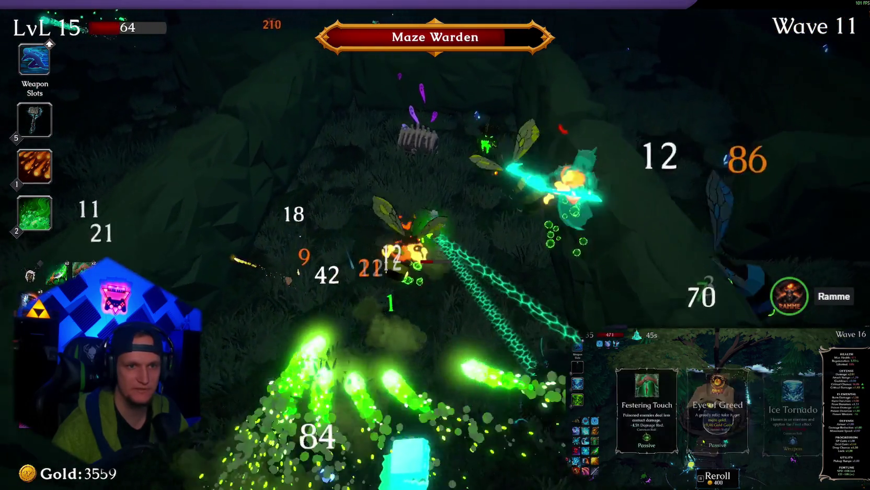
{"action": "key", "text": "w"}
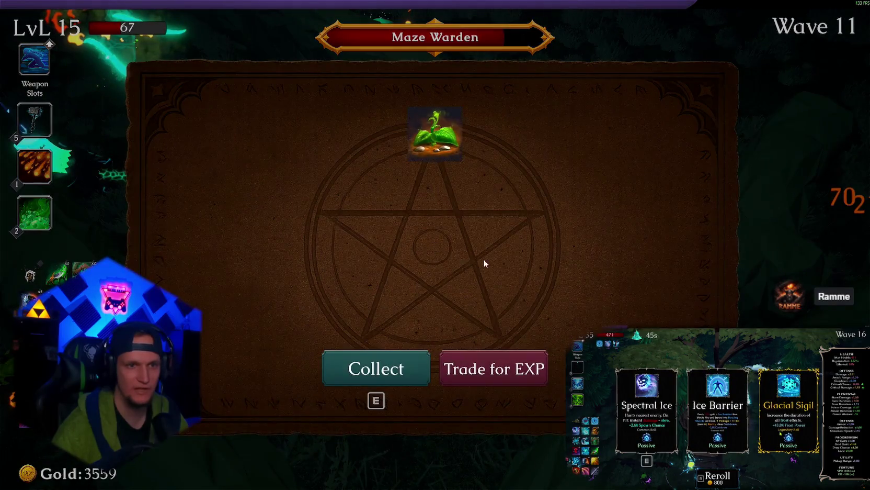
{"action": "key", "text": "e"}
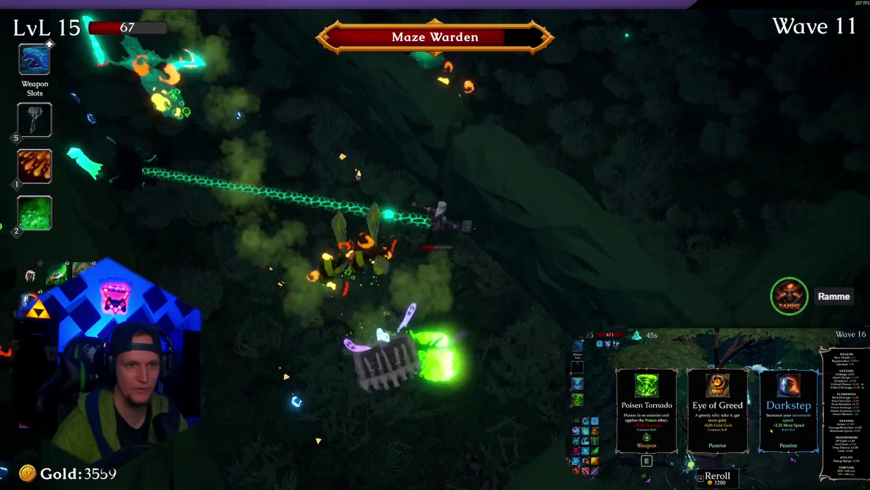
{"action": "key", "text": "Escape"}
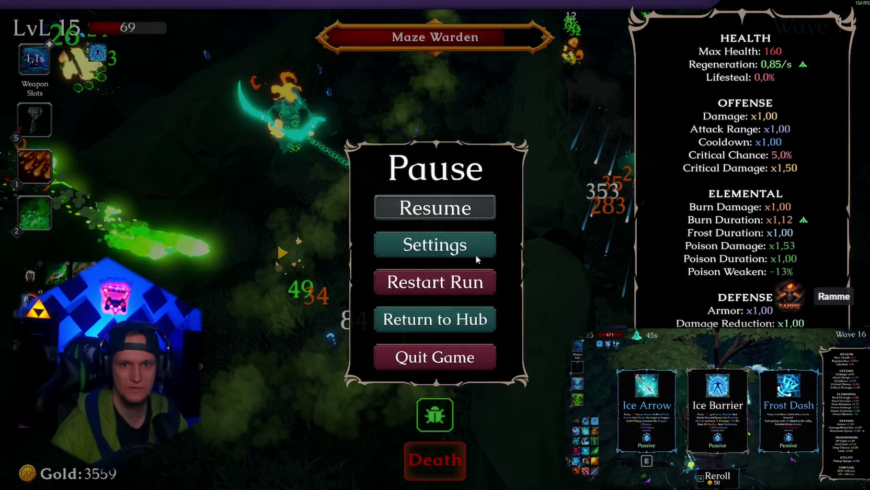
Resume the run and fight on until Wave 13's Fire Cobra reward appears
{"action": "key", "text": "Escape"}
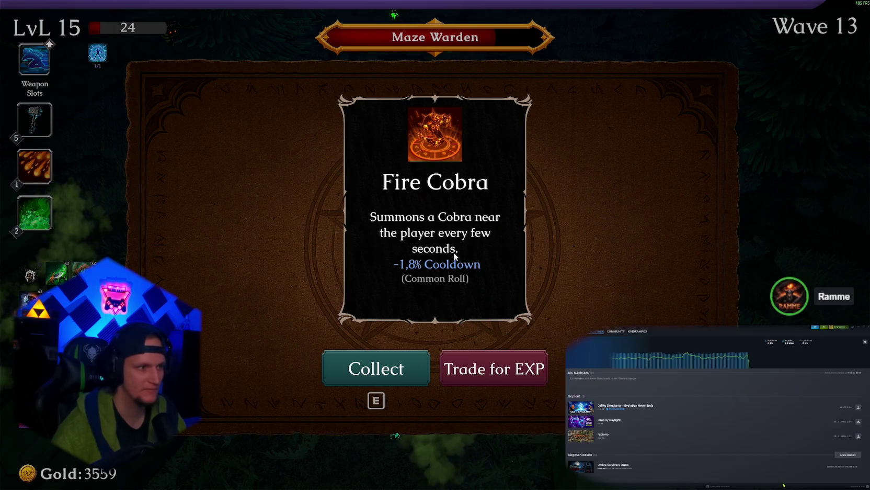
Collect the Fire Cobra reward and choose the Blessed Aura upgrade
{"action": "key", "text": "super"}
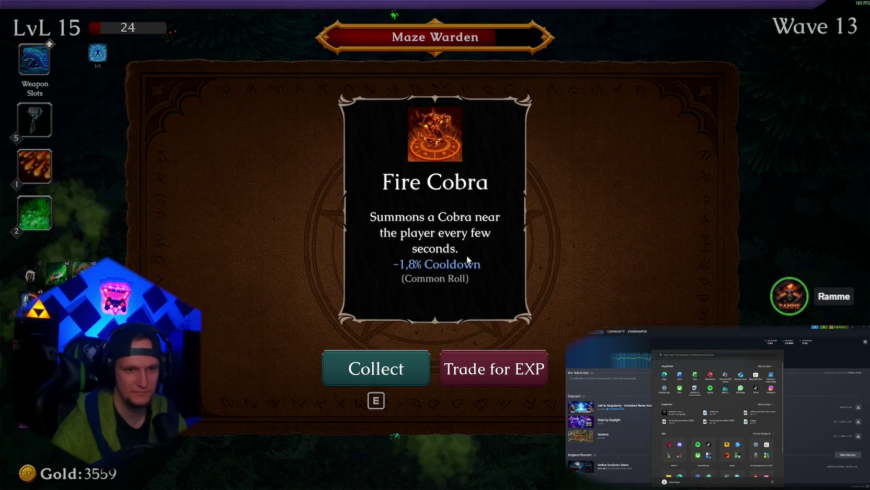
{"action": "key", "text": "e"}
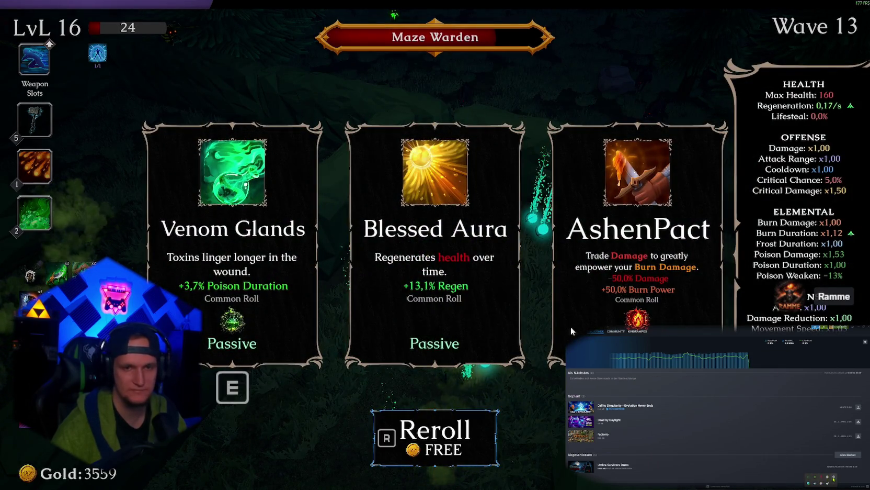
{"action": "left_click", "coordinate": [453, 294]}
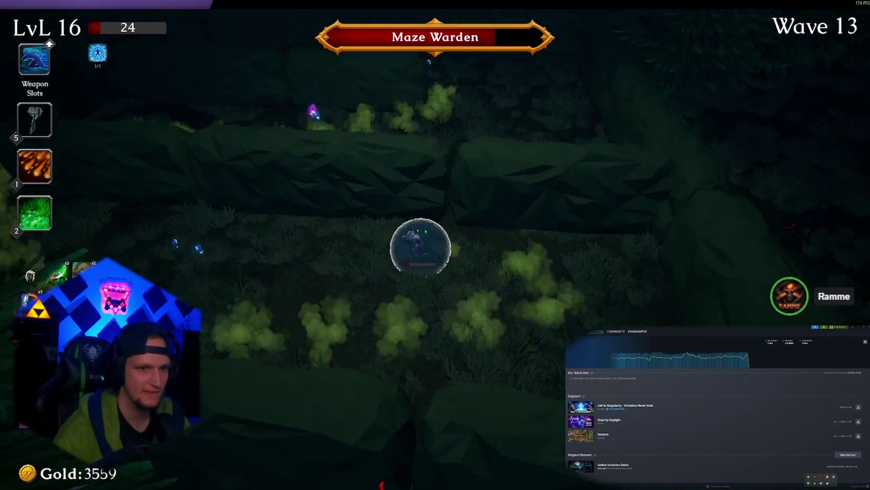
Move the hero through the maze until the level 17 upgrade choice appears
{"action": "key", "text": "w"}
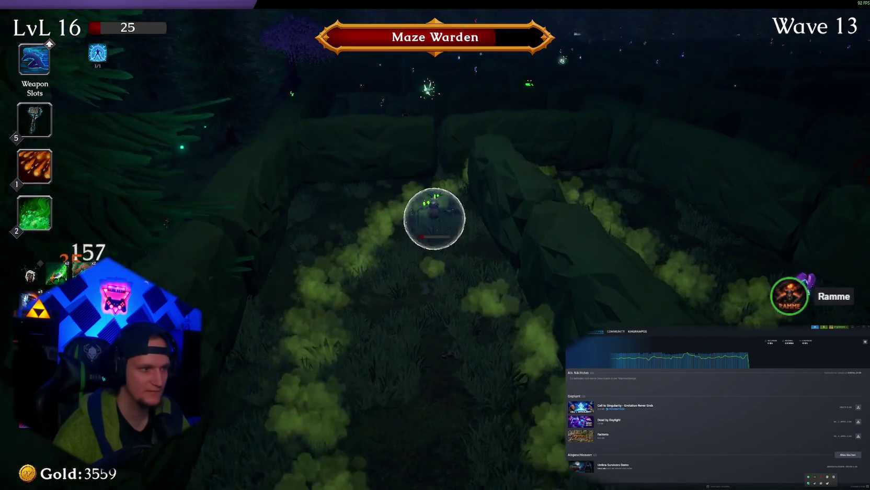
{"action": "key", "text": "a"}
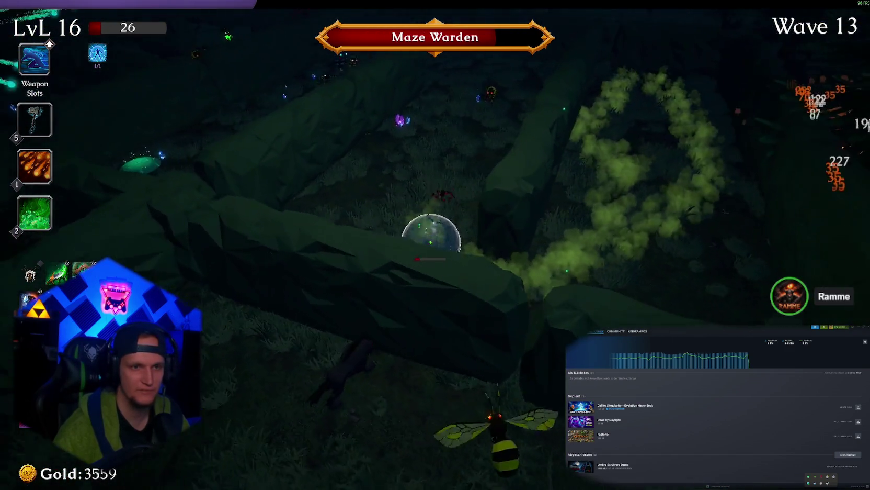
{"action": "key", "text": "d"}
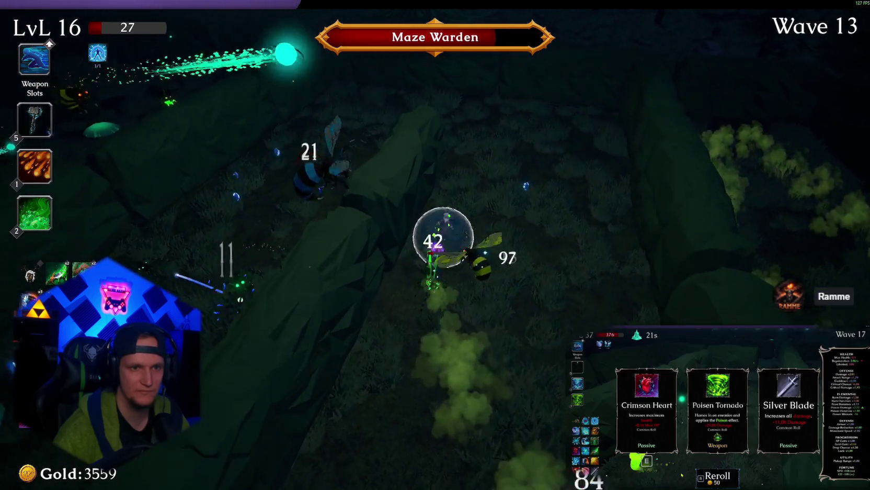
{"action": "key", "text": "w"}
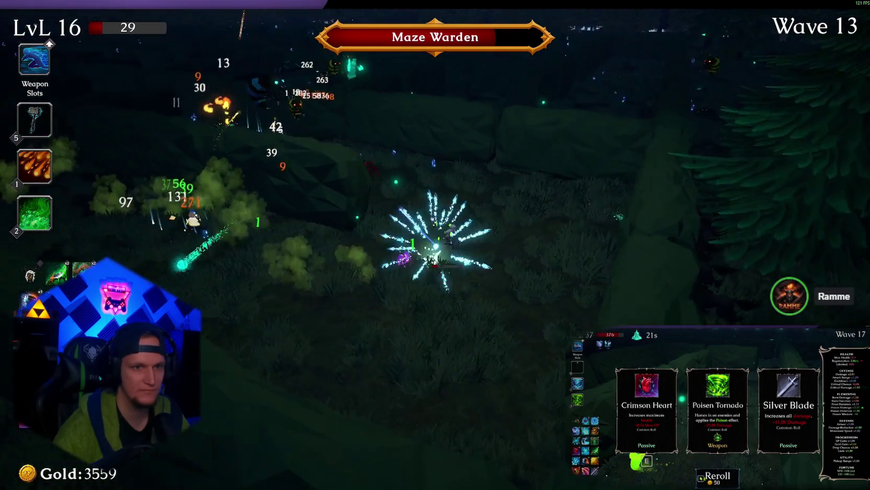
{"action": "key", "text": "w"}
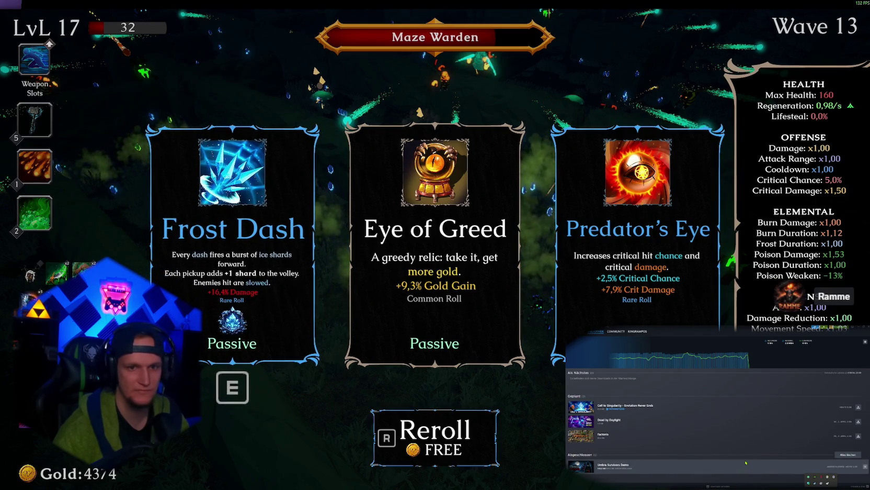
Take the Frost Dash, Composter, Blessed Aura, Scorched Ground and Frozen Heart upgrades
{"action": "key", "text": "e"}
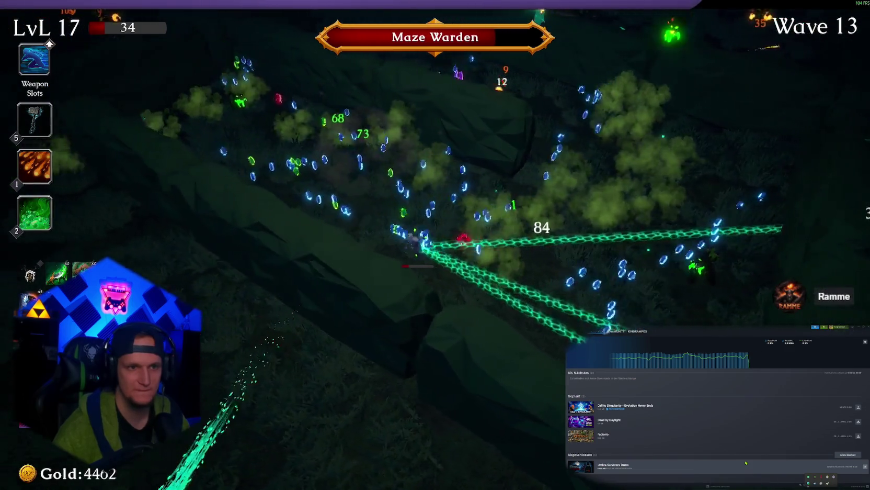
{"action": "key", "text": "e"}
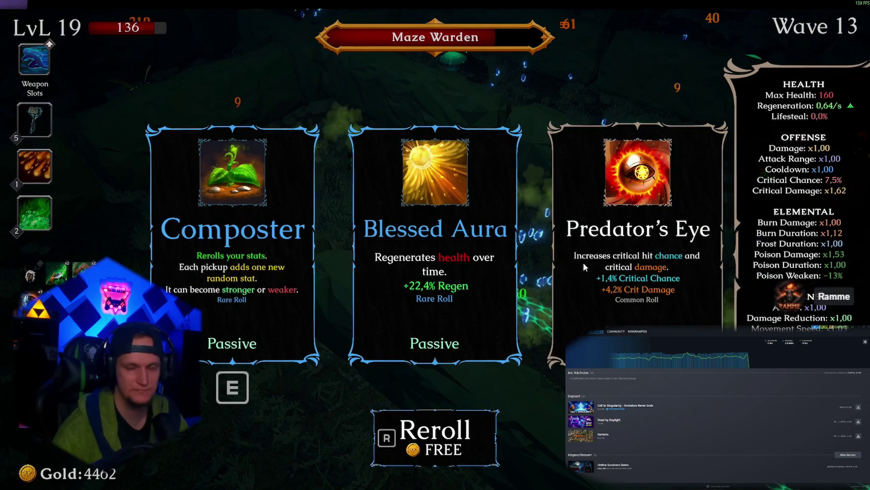
{"action": "key", "text": "e"}
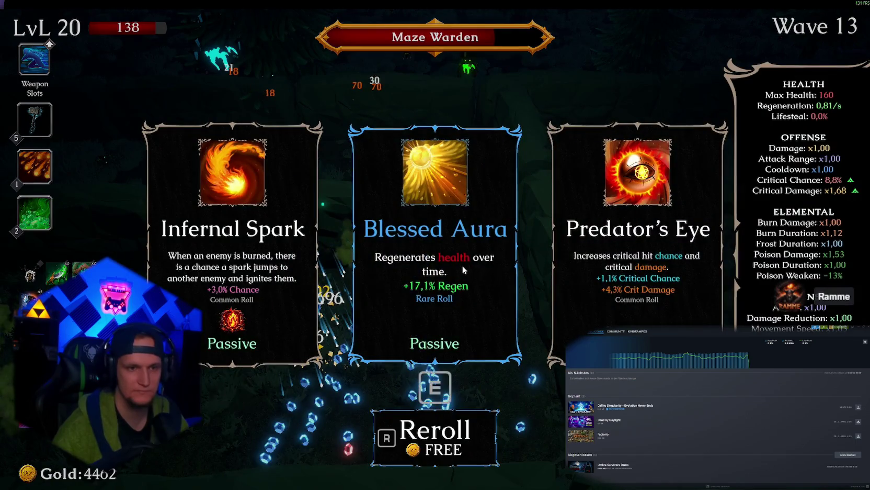
{"action": "key", "text": "e"}
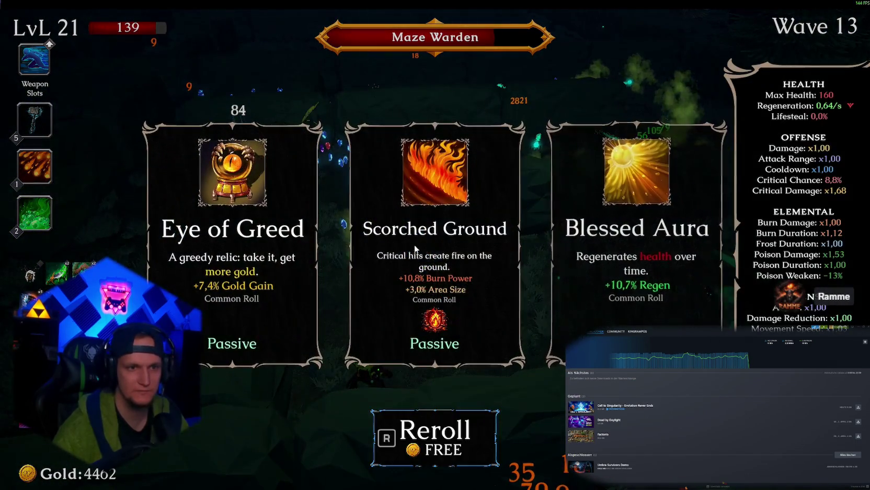
{"action": "left_click", "coordinate": [455, 253]}
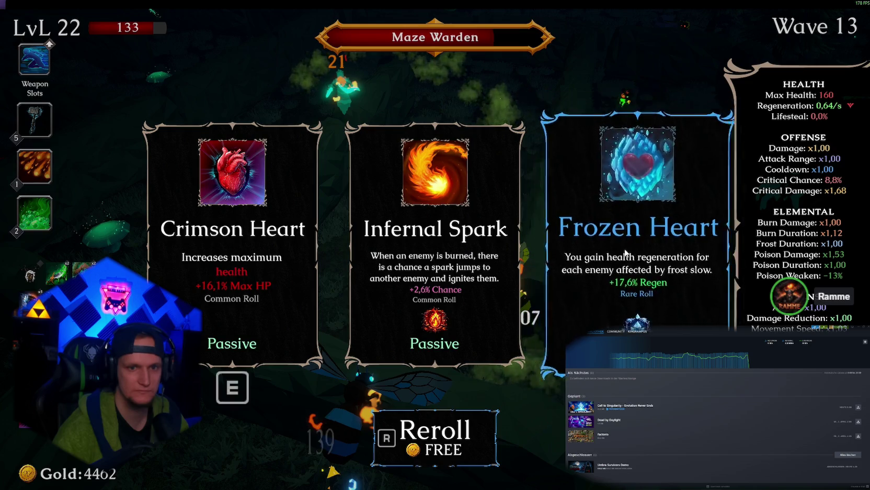
{"action": "left_click", "coordinate": [626, 254]}
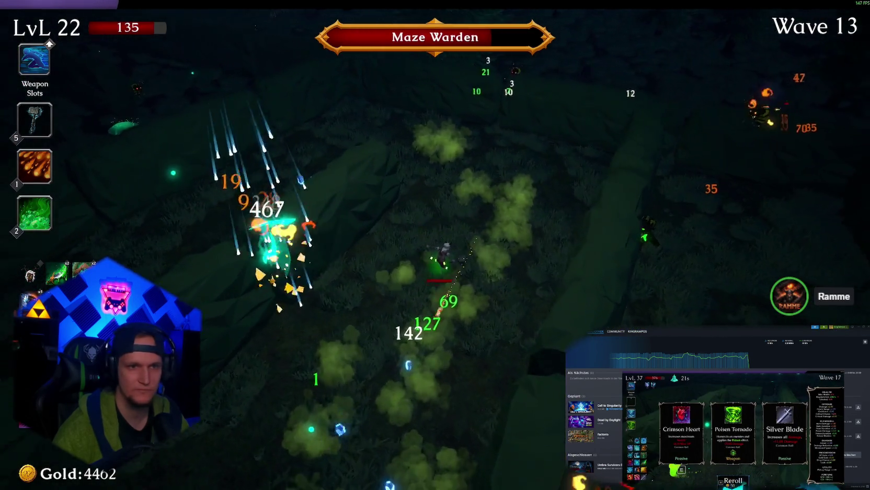
Move the level 22 hero across the map into Wave 14
{"action": "key", "text": "d"}
{"action": "key", "text": "s"}
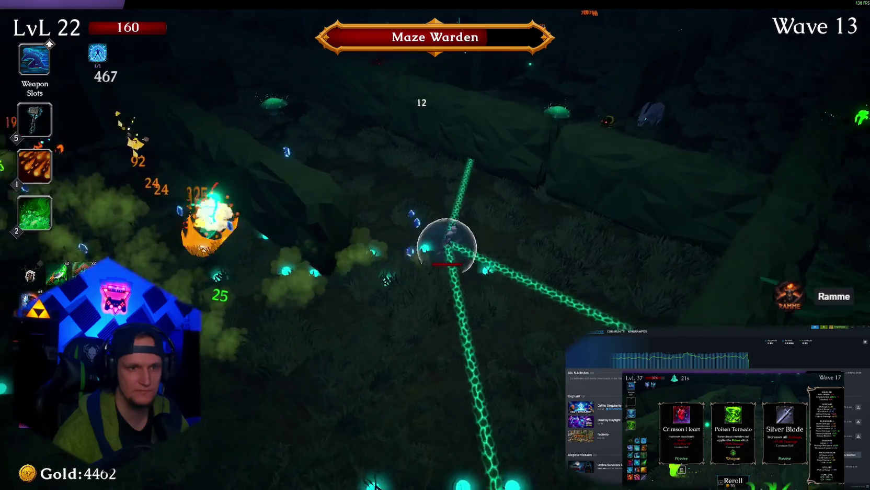
{"action": "key", "text": "w"}
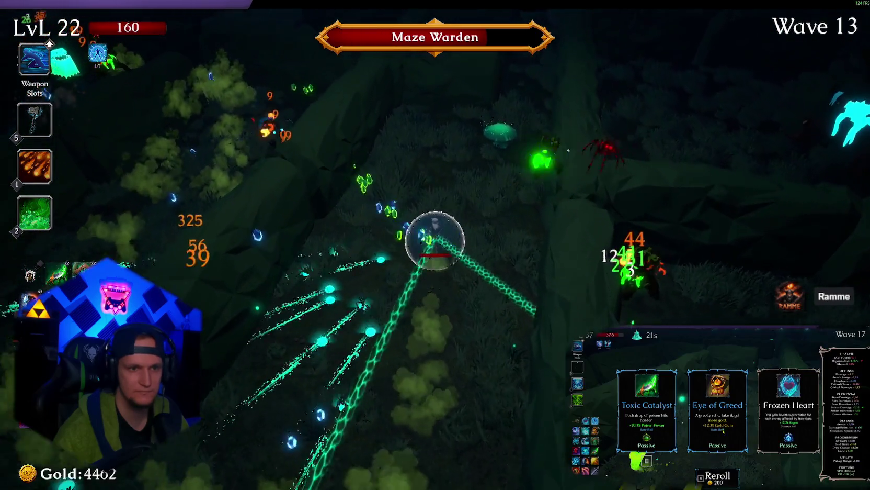
{"action": "key", "text": "d"}
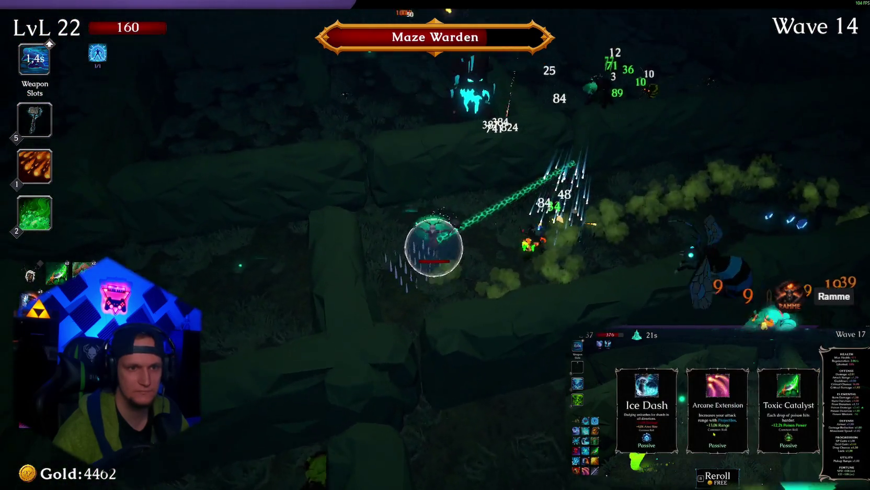
{"action": "key", "text": "w"}
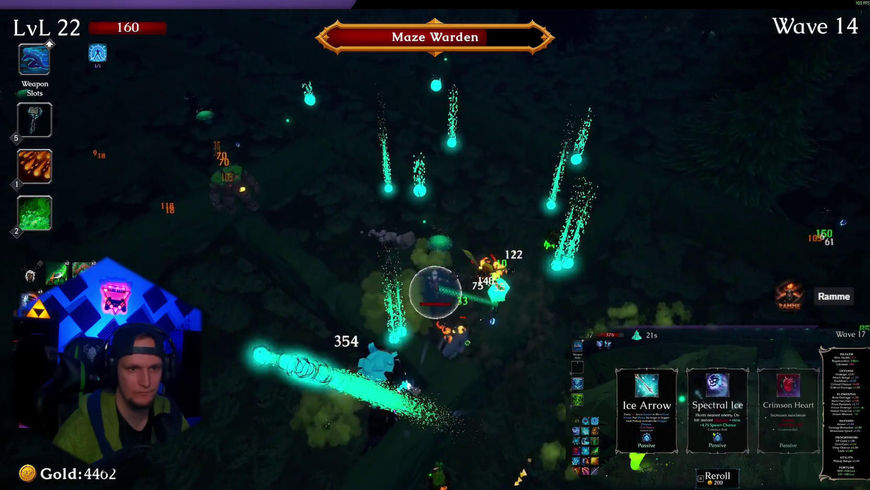
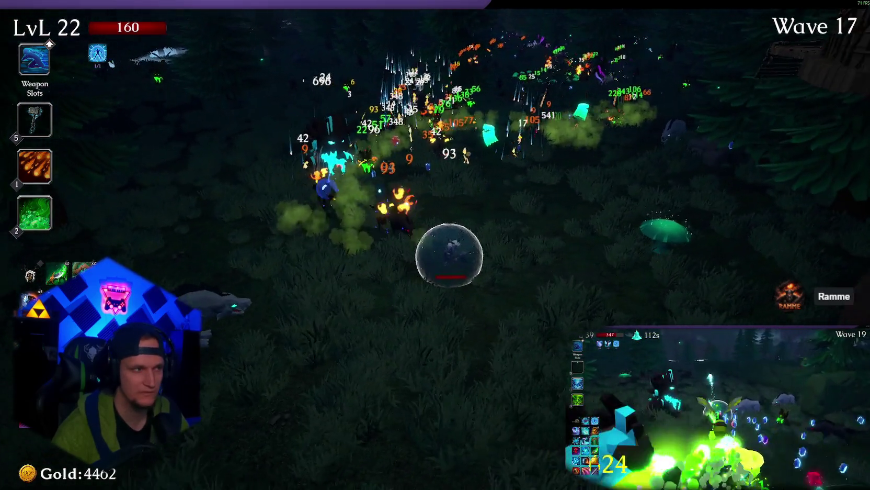
Fight through wave 17 along the snowy forest path into wave 18 and reach the reward chest
{"action": "key", "text": "d"}
{"action": "key", "text": "d"}
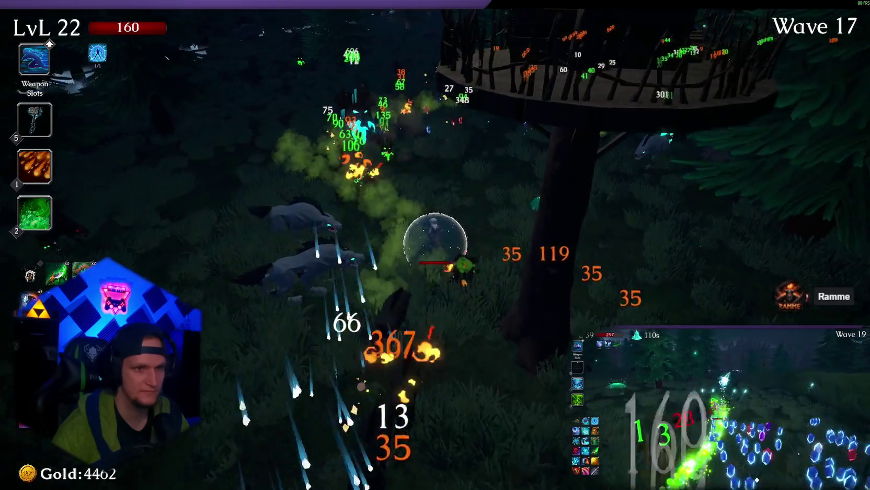
{"action": "key", "text": "a"}
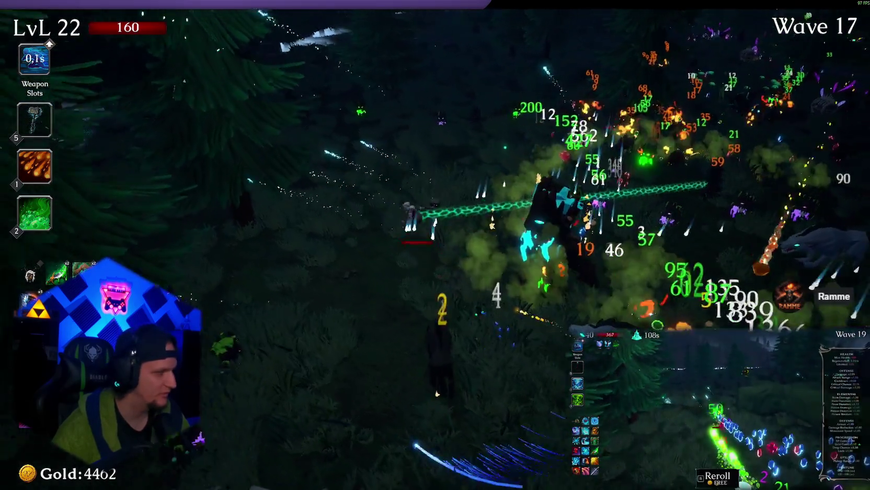
{"action": "key", "text": "d"}
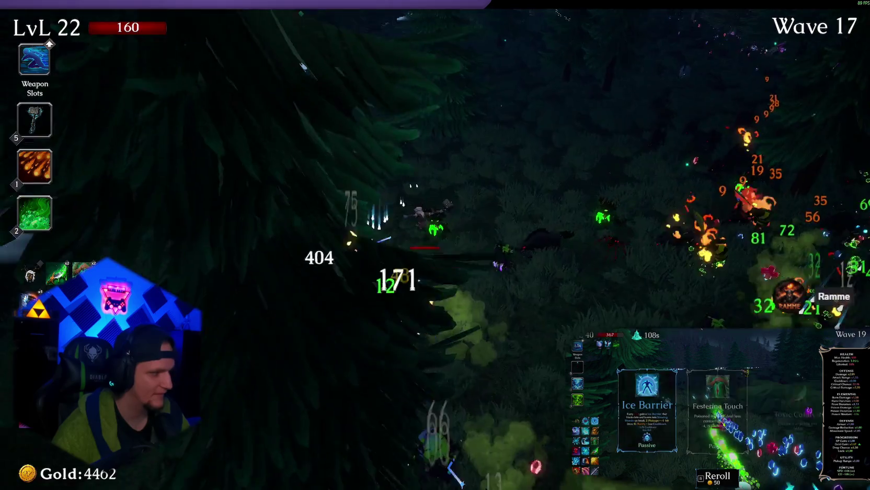
{"action": "key", "text": "w"}
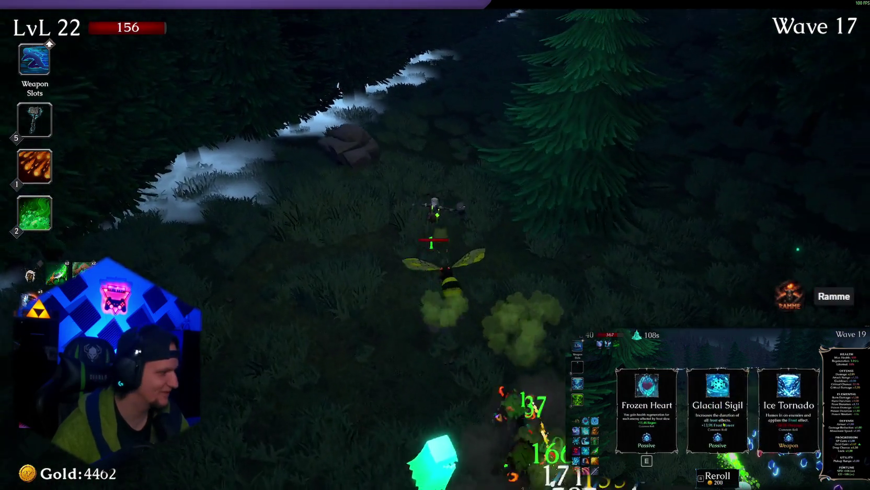
{"action": "key", "text": "a"}
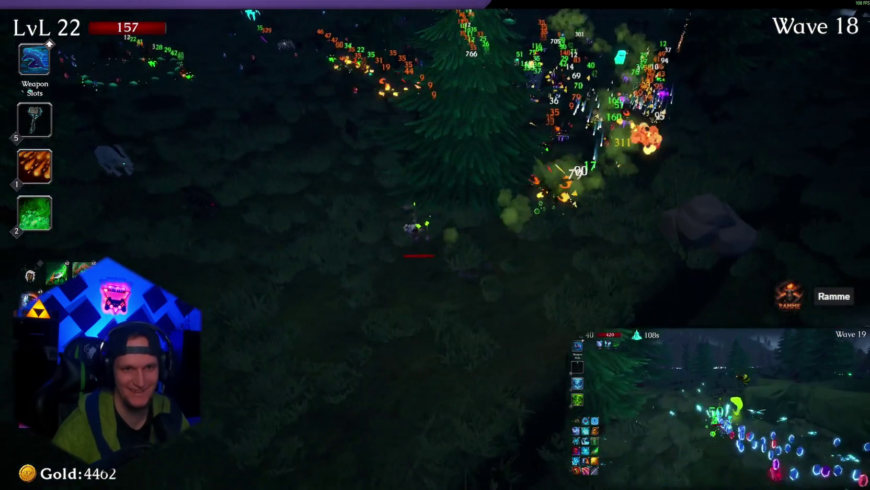
{"action": "key", "text": "a"}
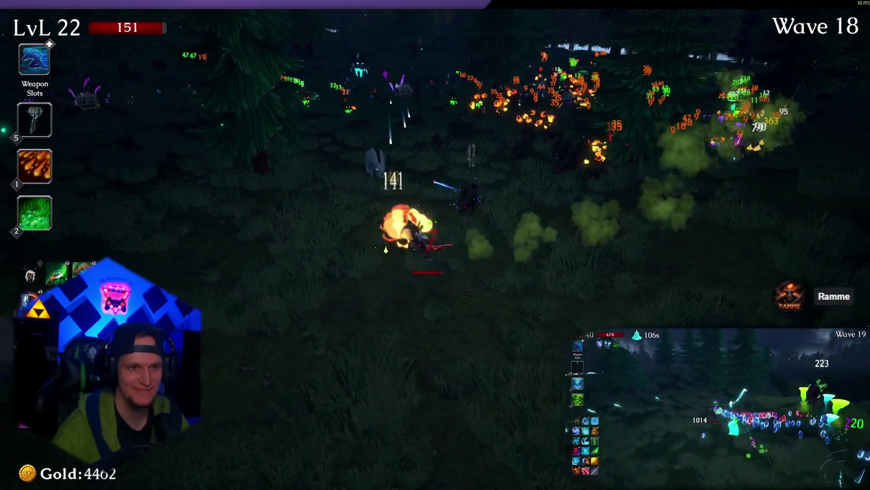
{"action": "key", "text": "w"}
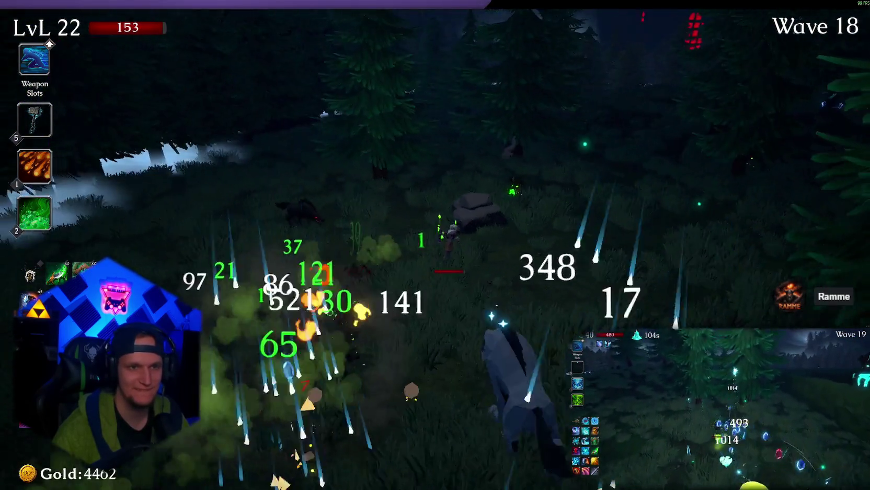
{"action": "key", "text": "w"}
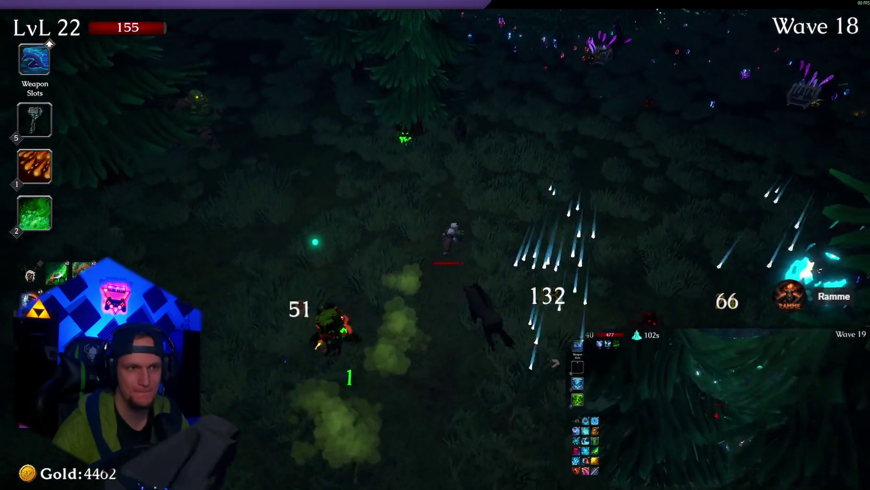
{"action": "key", "text": "d"}
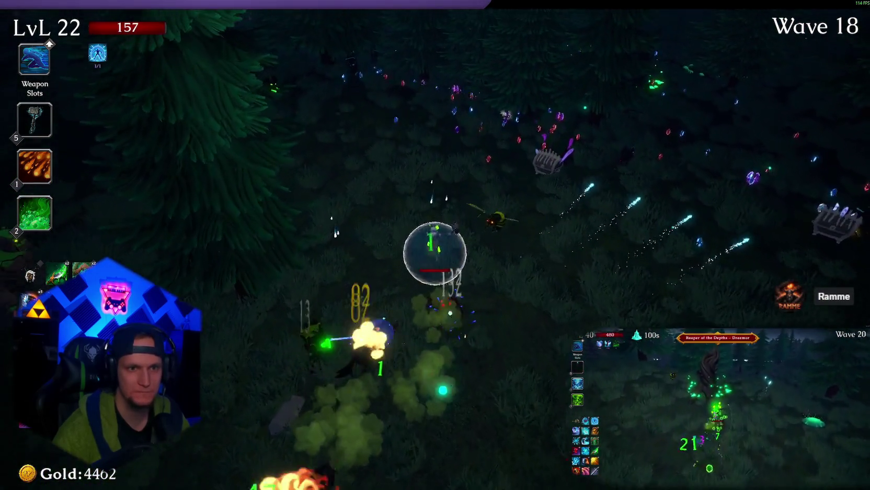
{"action": "key", "text": "d"}
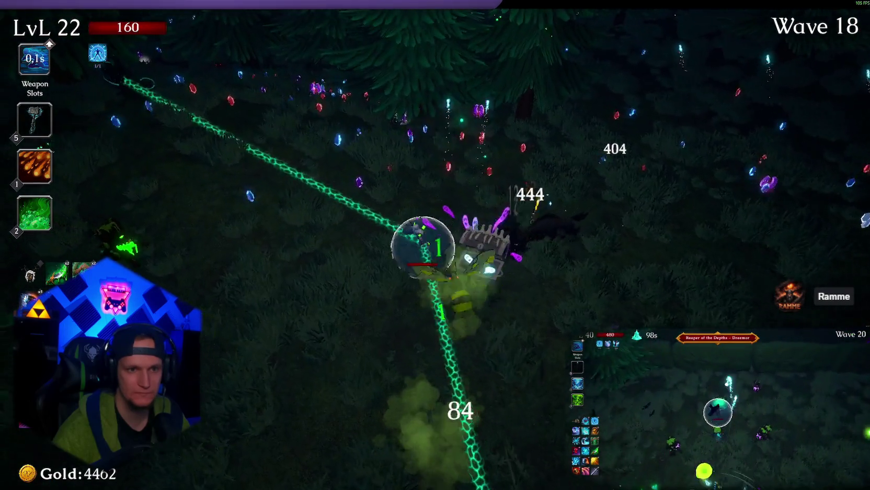
Dismiss the Composter reward, pause and resume, then collect gold up to 4551
{"action": "key", "text": "e"}
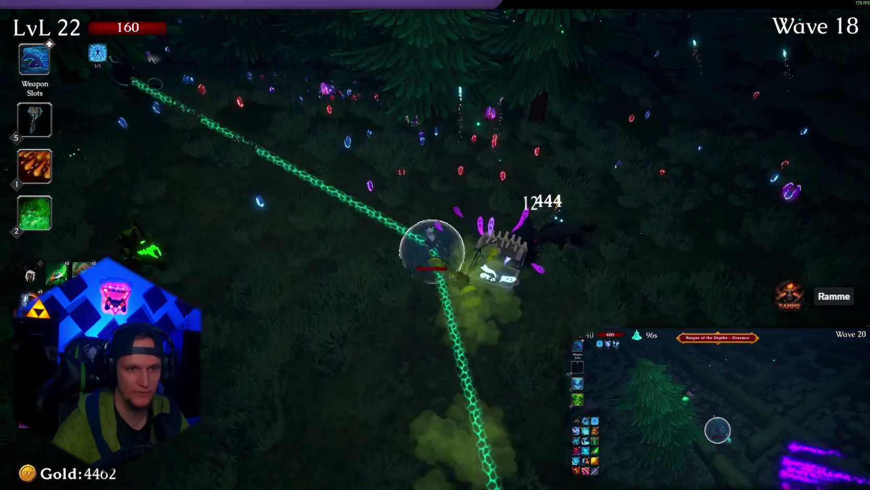
{"action": "key", "text": "Escape"}
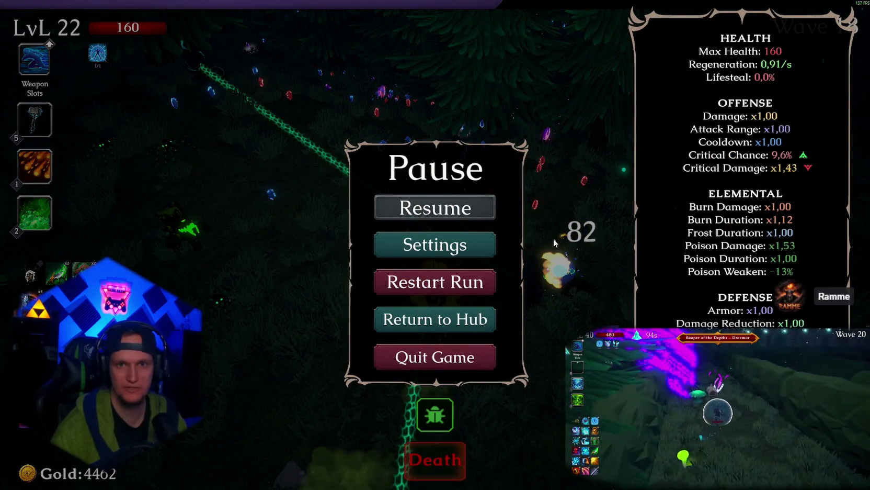
{"action": "key", "text": "Escape"}
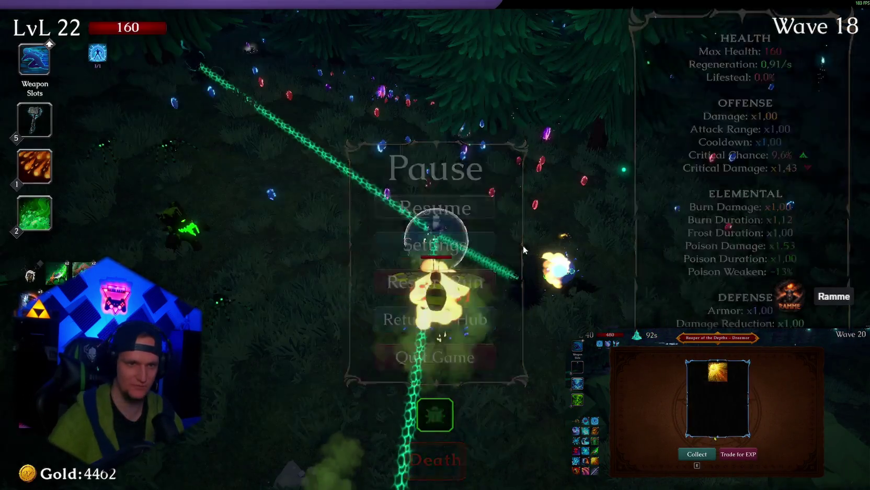
{"action": "key", "text": "d"}
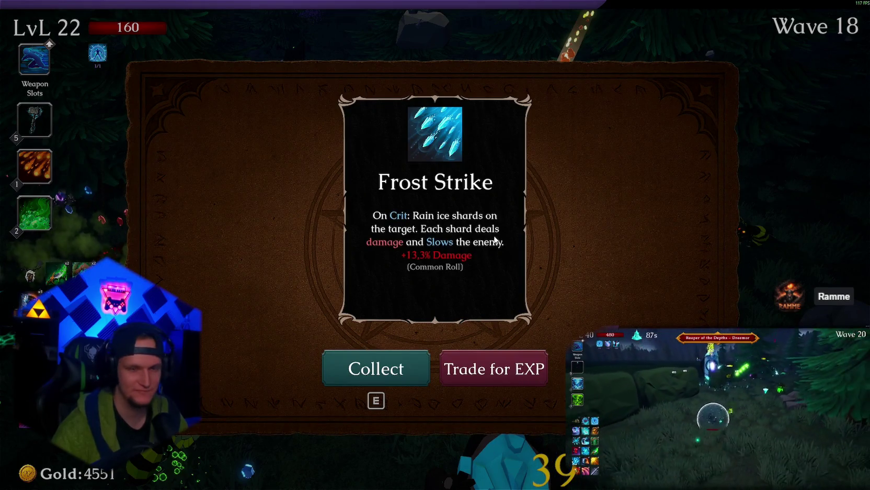
Collect Frost Strike, head for the next chest, and take Poison Trail over Composter
{"action": "key", "text": "a"}
{"action": "key", "text": "e"}
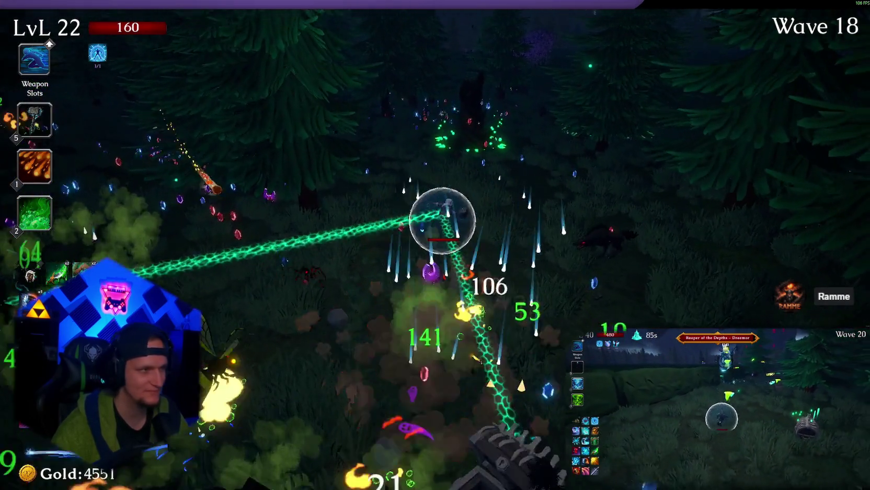
{"action": "key", "text": "w"}
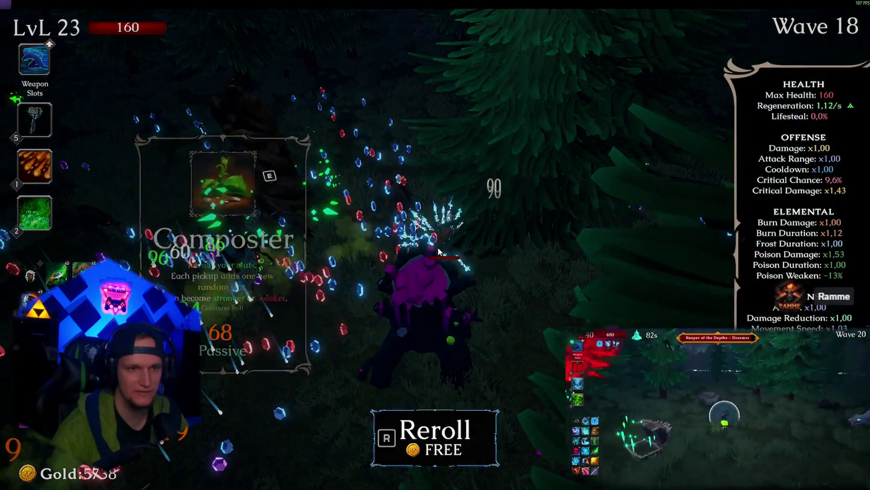
{"action": "key", "text": "a"}
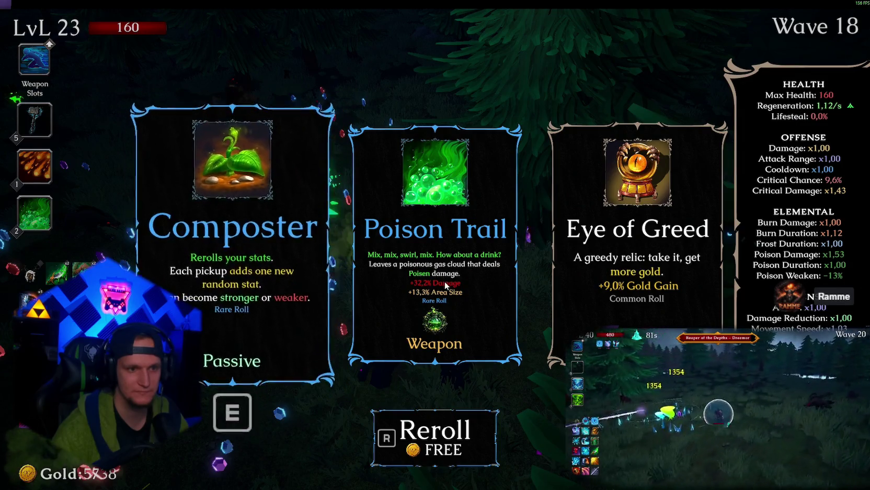
{"action": "key", "text": "d"}
{"action": "key", "text": "e"}
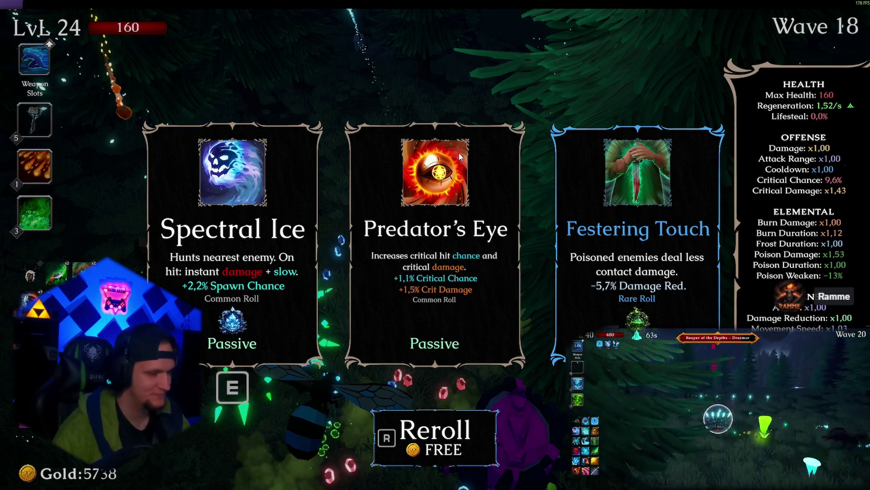
Take Festering Touch, Predator's Eye and a fourth Poison Trail, reaching level 26
{"action": "left_click", "coordinate": [545, 278]}
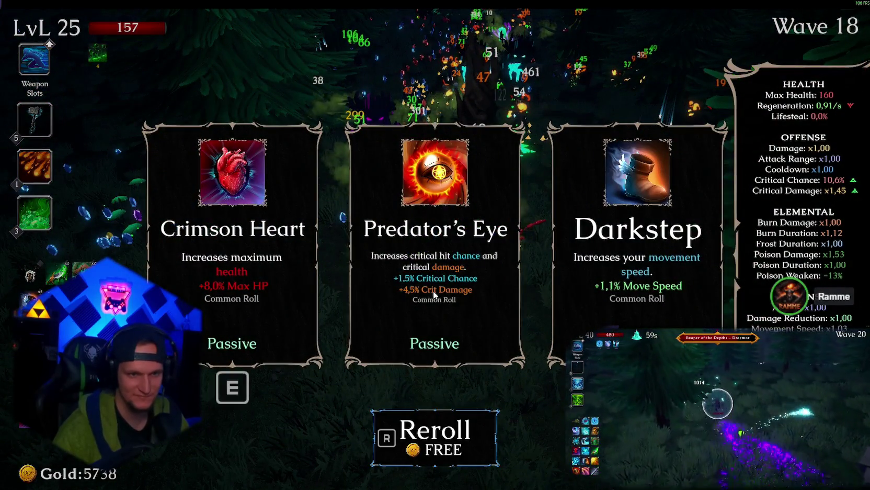
{"action": "left_click", "coordinate": [433, 290]}
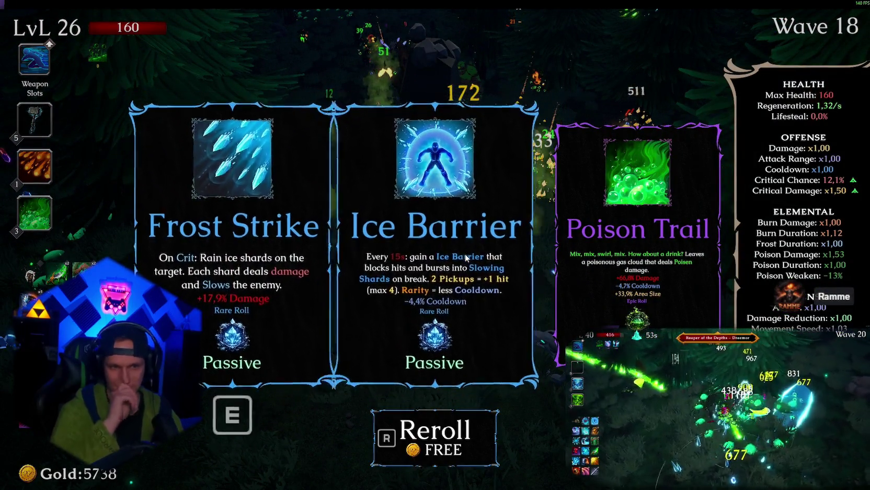
{"action": "left_click", "coordinate": [674, 263]}
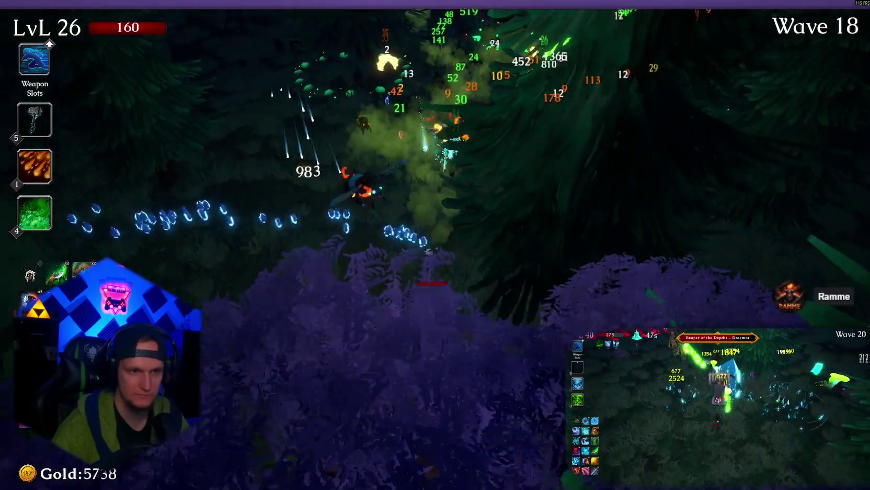
Take Festering Touch, then survive into wave 19 at level 27 and open the Spectral Ice chest
{"action": "left_click", "coordinate": [478, 263]}
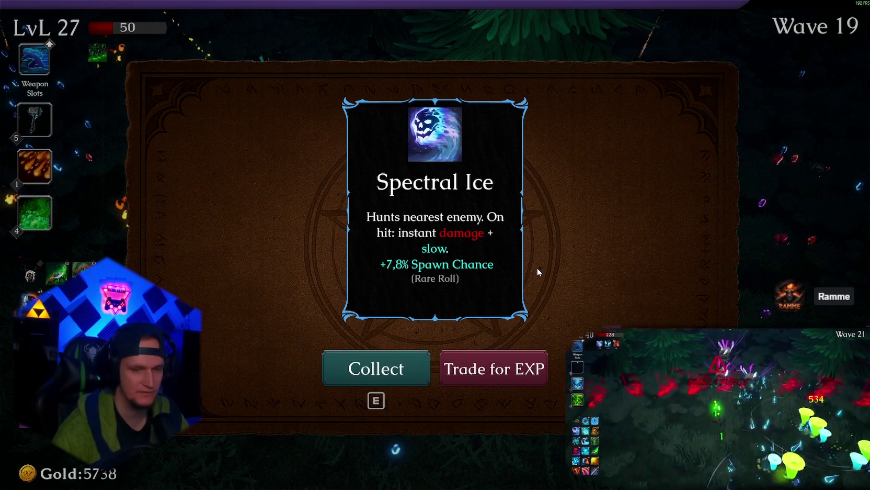
Collect Spectral Ice and fight on until the wave 20 boss Reaper of the Depths – Draemor appears
{"action": "key", "text": "e"}
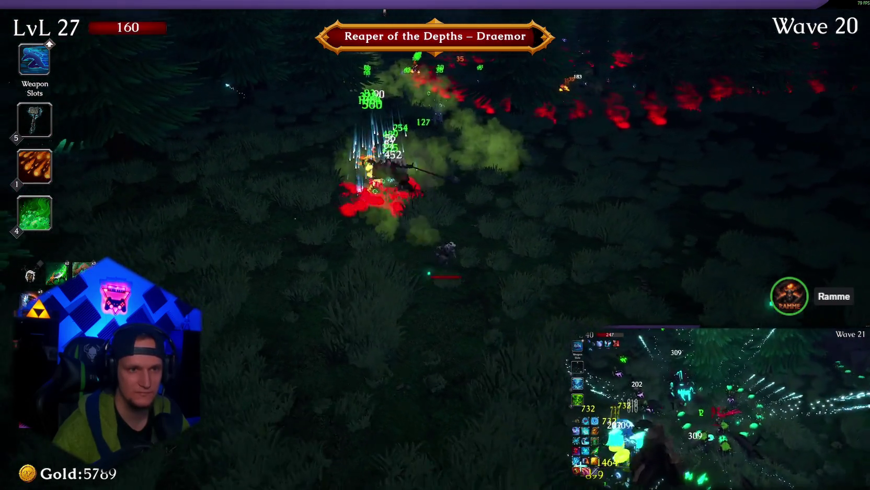
Pause and resume, then circle down-left around Draemor until level 29 offers new upgrades
{"action": "key", "text": "Escape"}
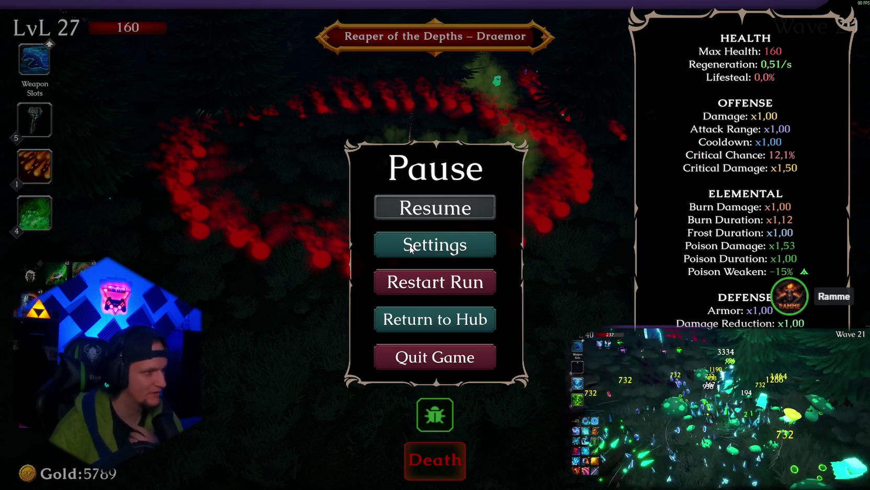
{"action": "left_click", "coordinate": [433, 206]}
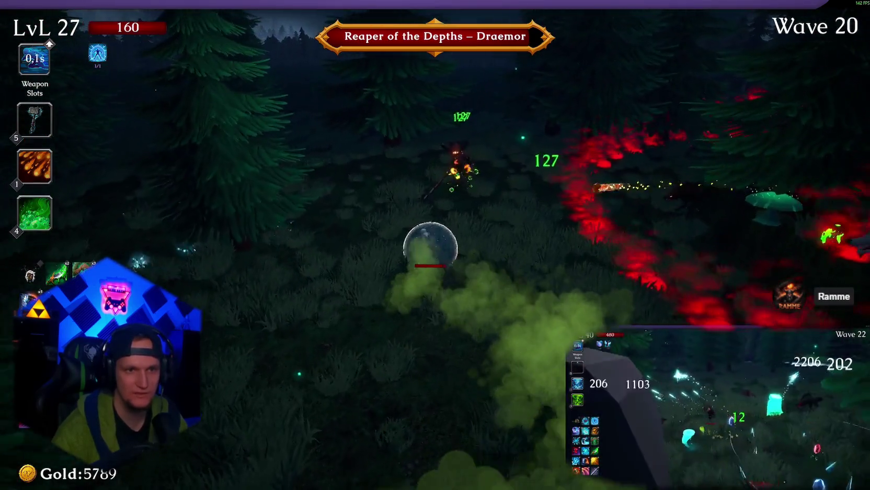
{"action": "key", "text": "s"}
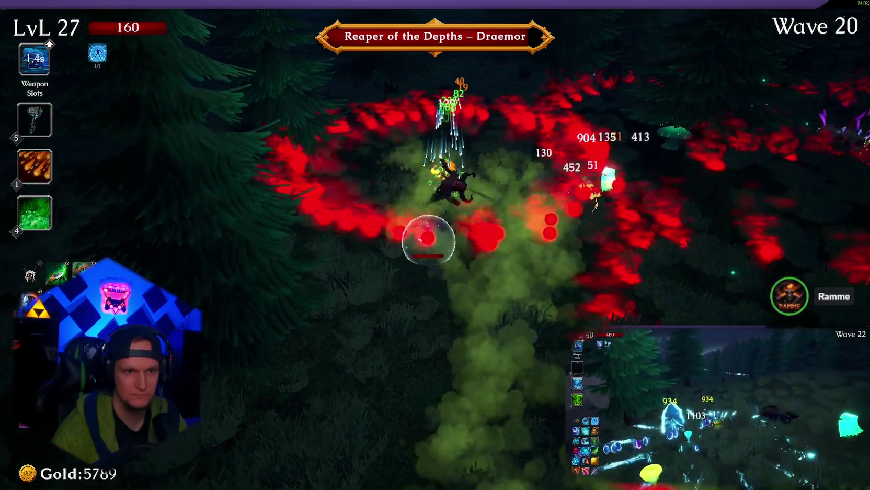
{"action": "key", "text": "s"}
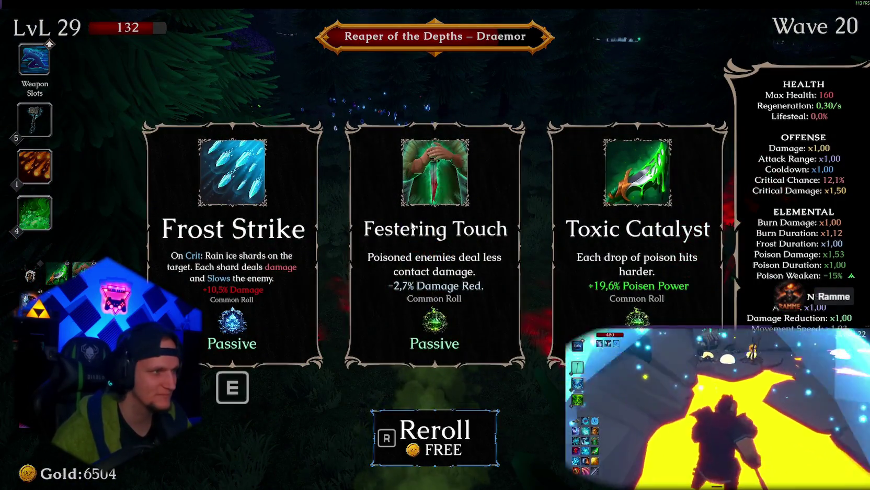
Take Festering Touch and the chest's Frost Strike, then die in wave 20 with score 37.790
{"action": "left_click", "coordinate": [487, 267]}
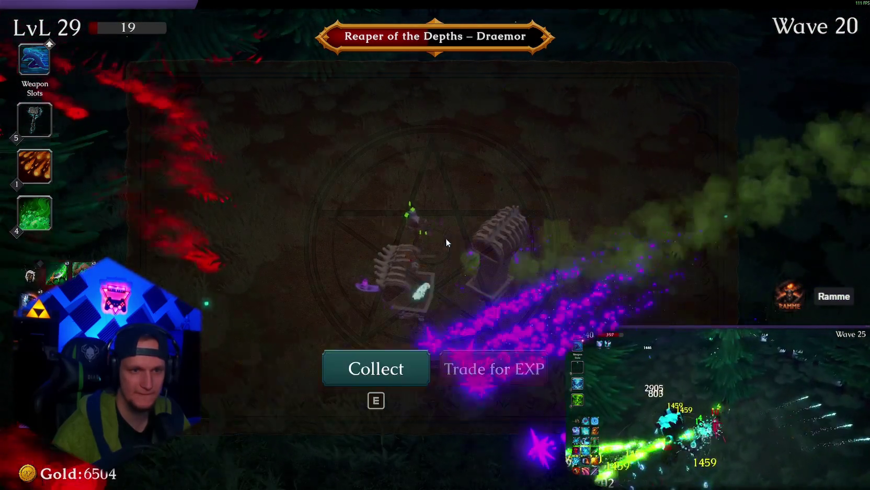
{"action": "key", "text": "e"}
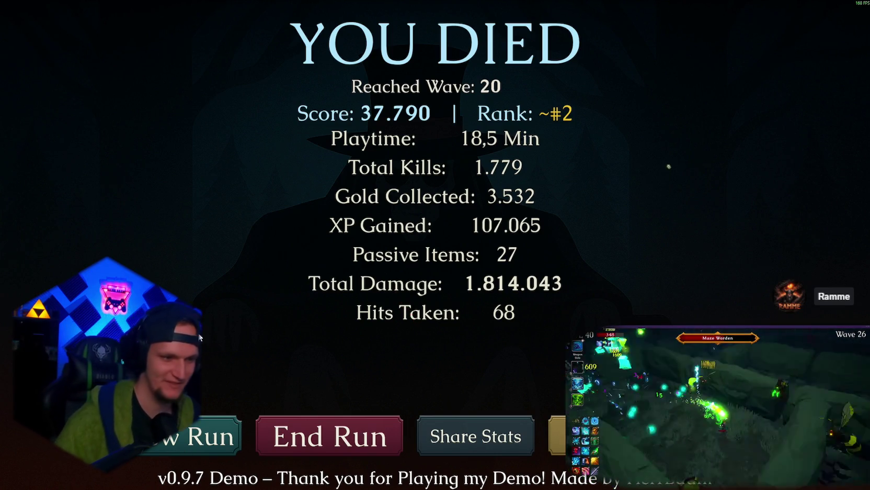
End the run, then view and close the global leaderboard at the hub notice board
{"action": "left_click", "coordinate": [307, 447]}
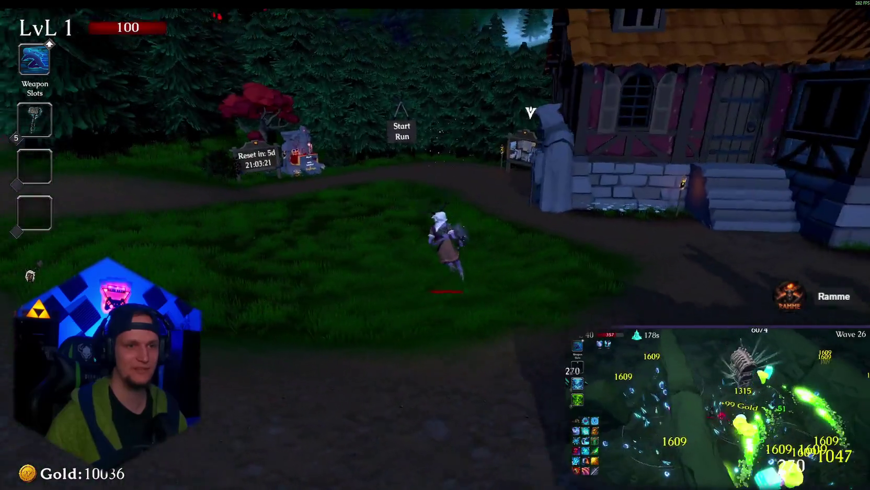
{"action": "key", "text": "w"}
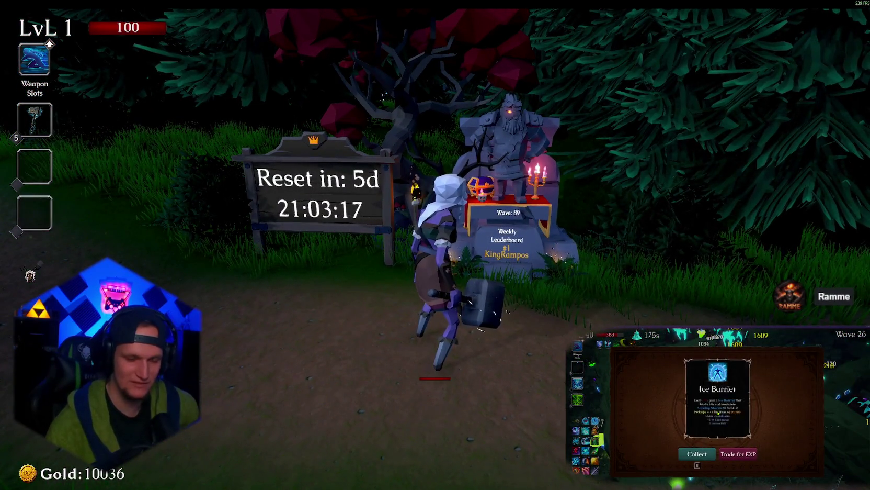
{"action": "key", "text": "w"}
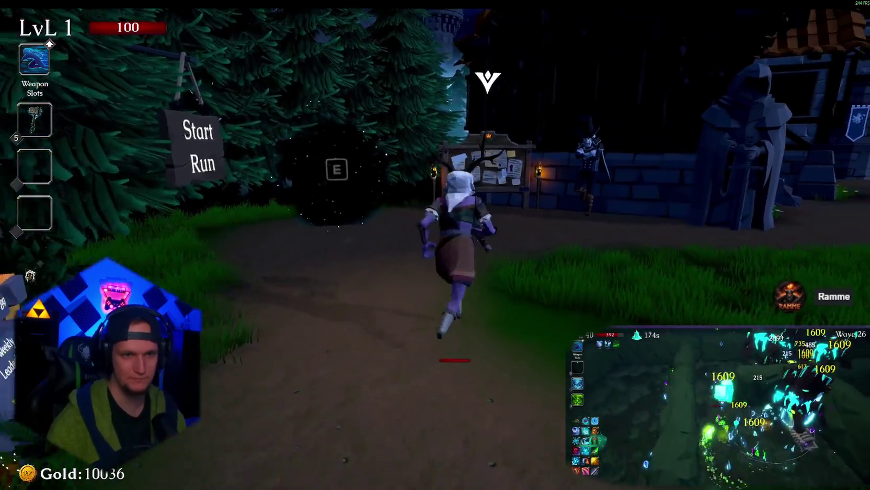
{"action": "key", "text": "e"}
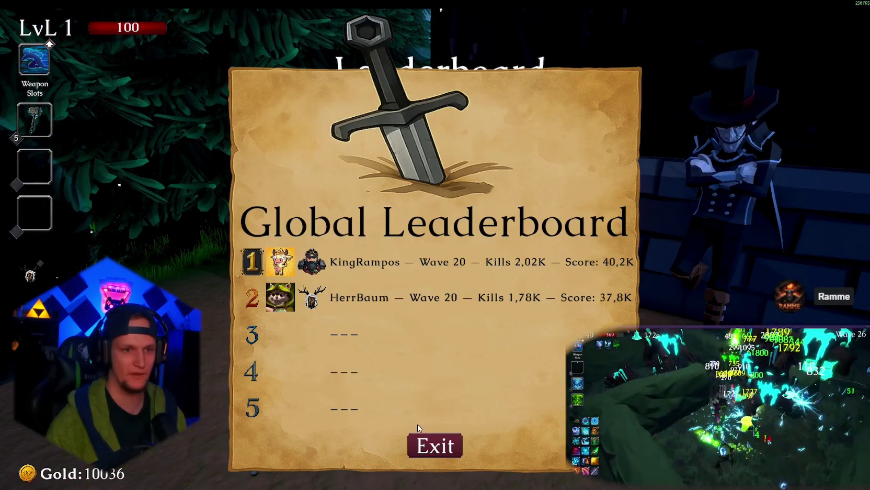
{"action": "left_click", "coordinate": [423, 442]}
Walk past the weekly leaderboard statue and into the Get a Weapon building
{"action": "key", "text": "w"}
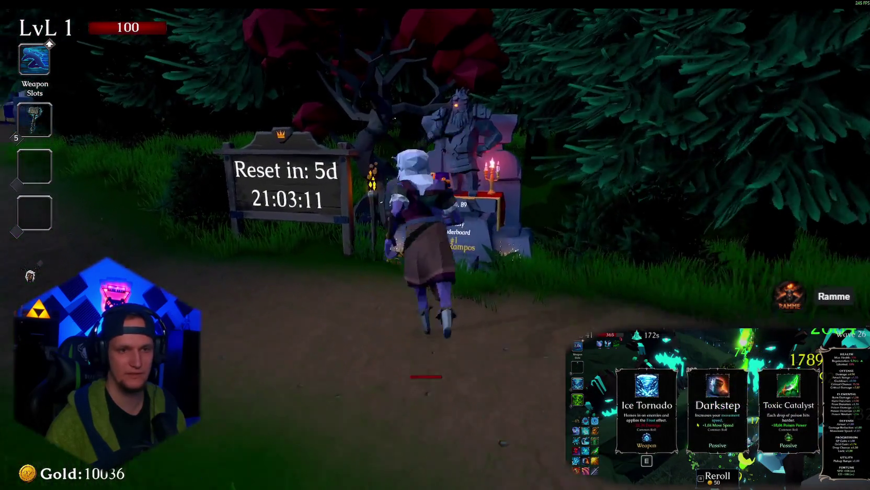
{"action": "key", "text": "w"}
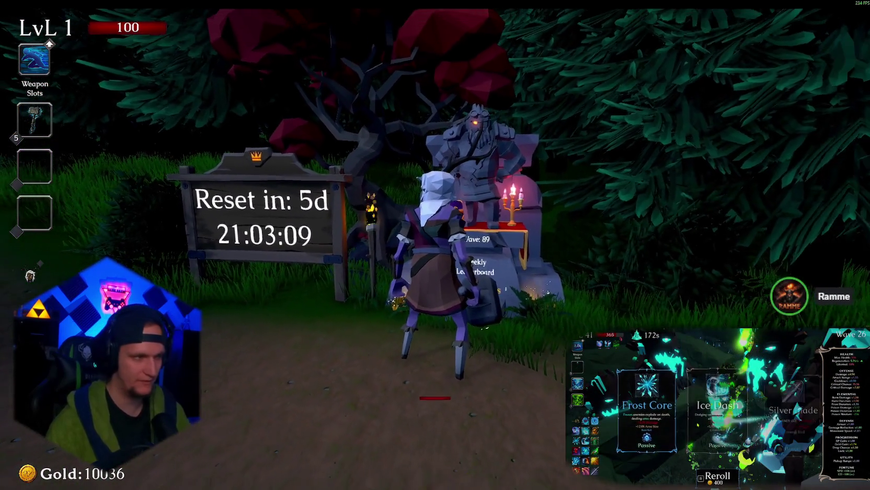
{"action": "key", "text": "a"}
{"action": "key", "text": "w"}
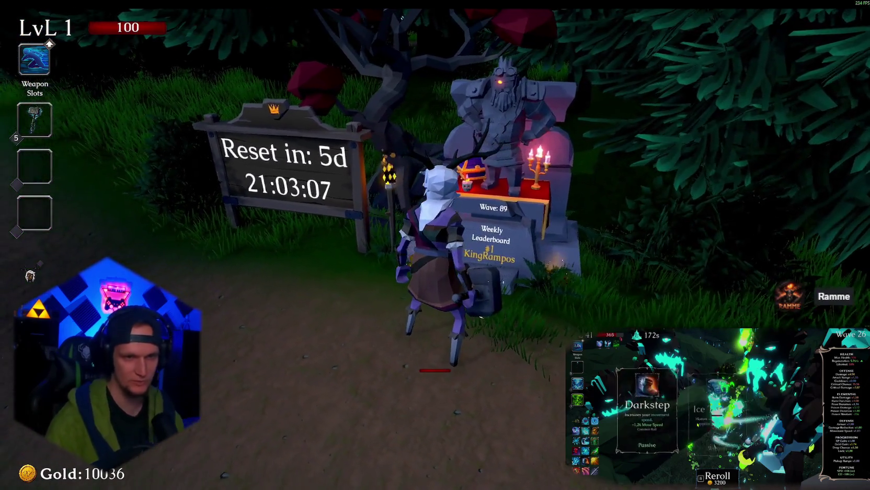
{"action": "key", "text": "w"}
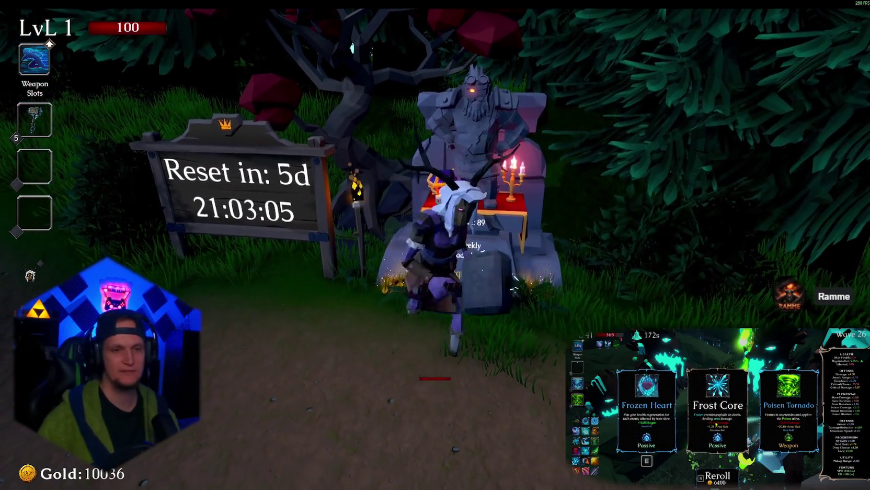
{"action": "key", "text": "s"}
{"action": "key", "text": "a"}
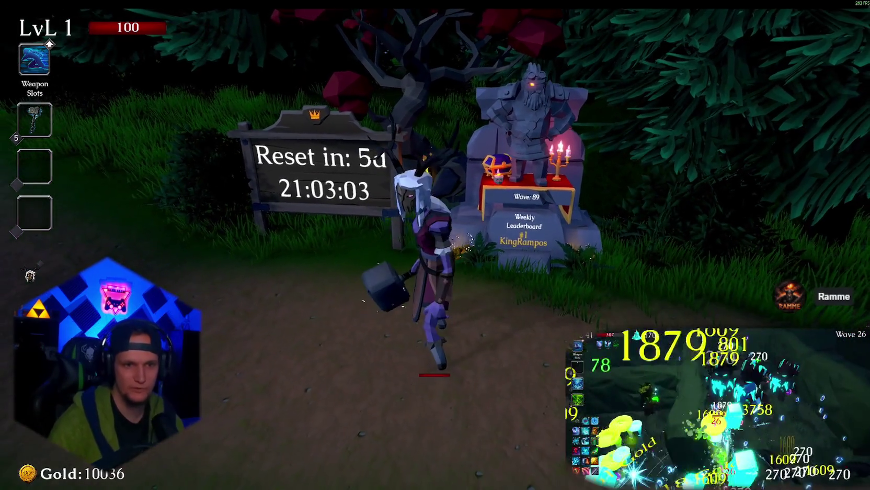
{"action": "key", "text": "w"}
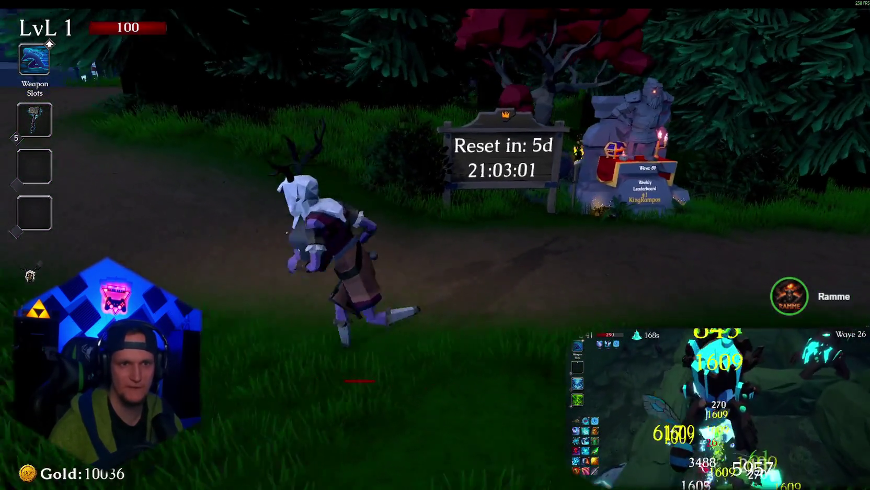
{"action": "key", "text": "w"}
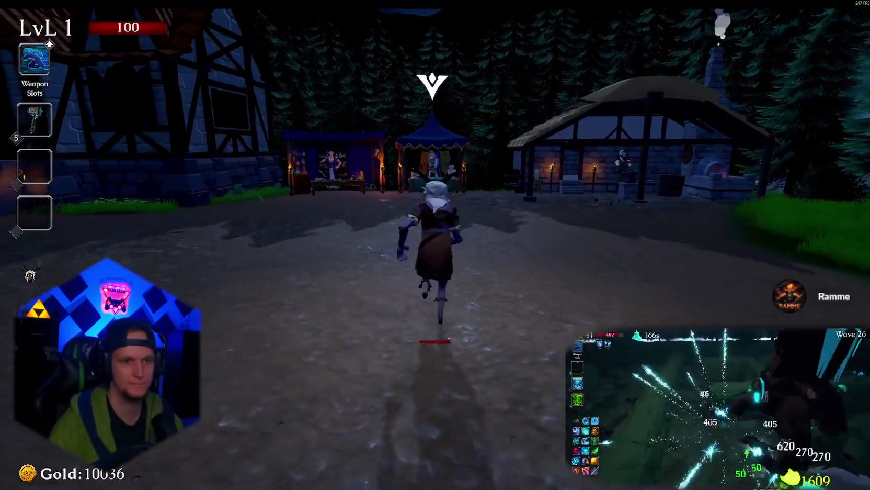
{"action": "key", "text": "a"}
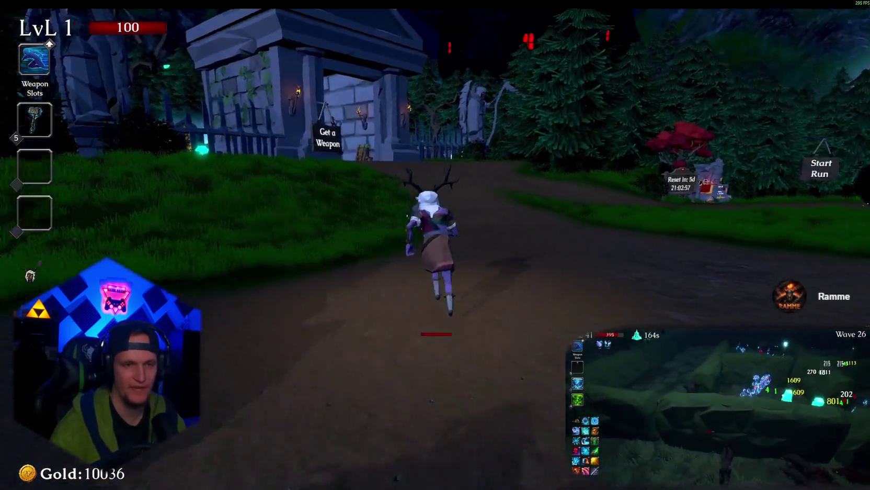
{"action": "key", "text": "w"}
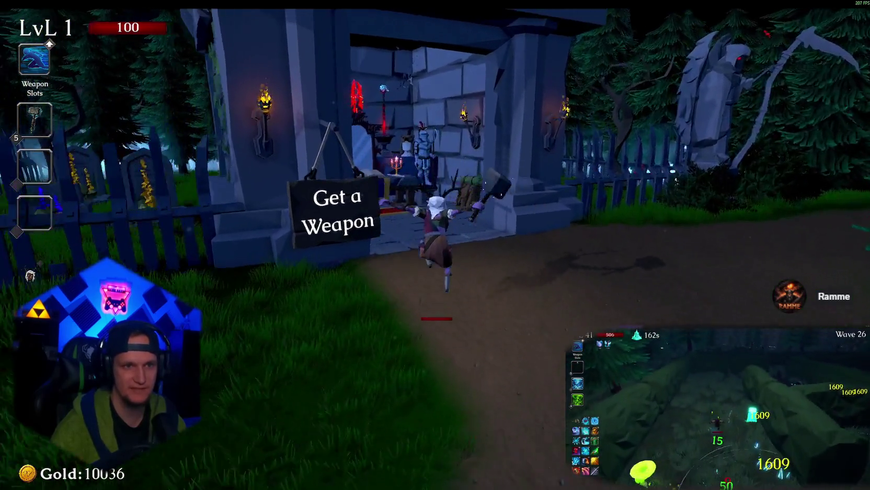
Equip the Infernal Torch from the weapon book, then run out to the market stalls
{"action": "key", "text": "e"}
{"action": "scroll", "coordinate": [325, 251], "scroll_direction": "down", "scroll_amount": 2}
{"action": "scroll", "coordinate": [267, 281], "scroll_direction": "up", "scroll_amount": 2}
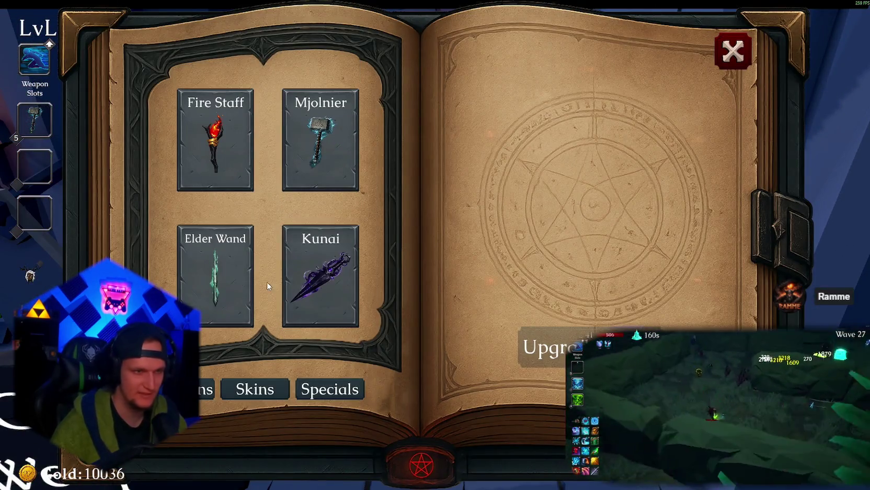
{"action": "scroll", "coordinate": [266, 255], "scroll_direction": "down", "scroll_amount": 2}
{"action": "scroll", "coordinate": [266, 251], "scroll_direction": "up", "scroll_amount": 2}
{"action": "scroll", "coordinate": [283, 245], "scroll_direction": "down", "scroll_amount": 2}
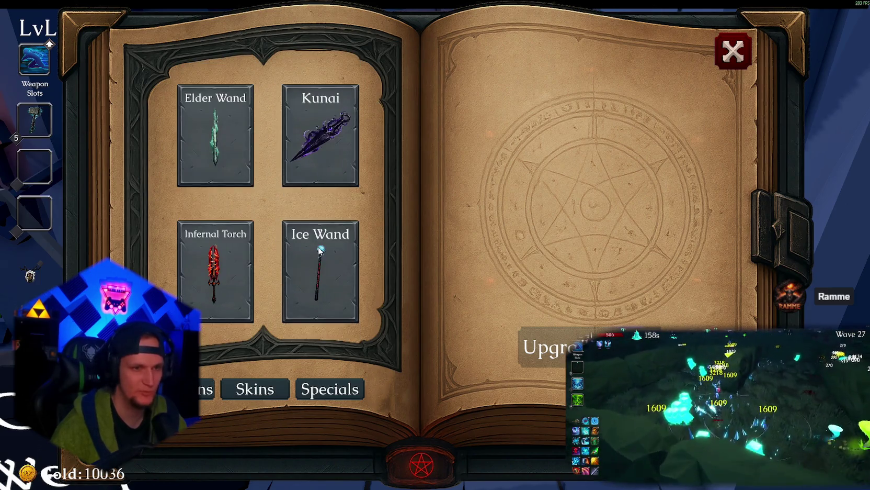
{"action": "left_click", "coordinate": [732, 55]}
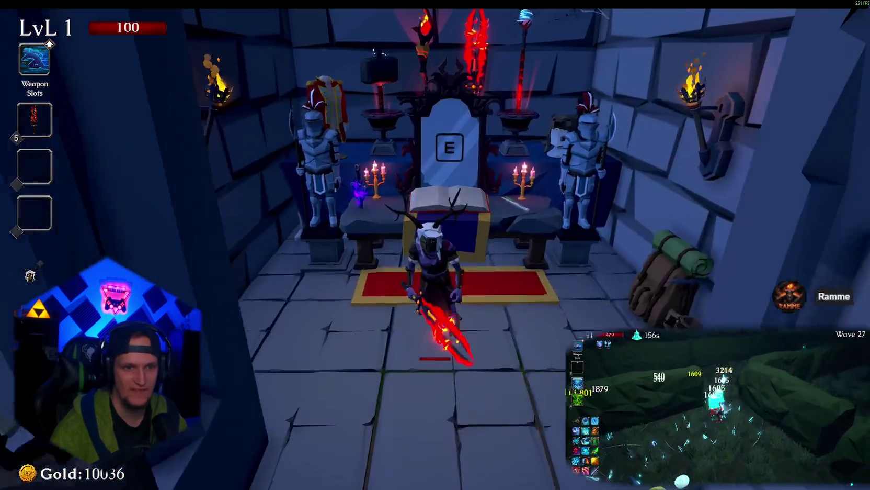
{"action": "key", "text": "e"}
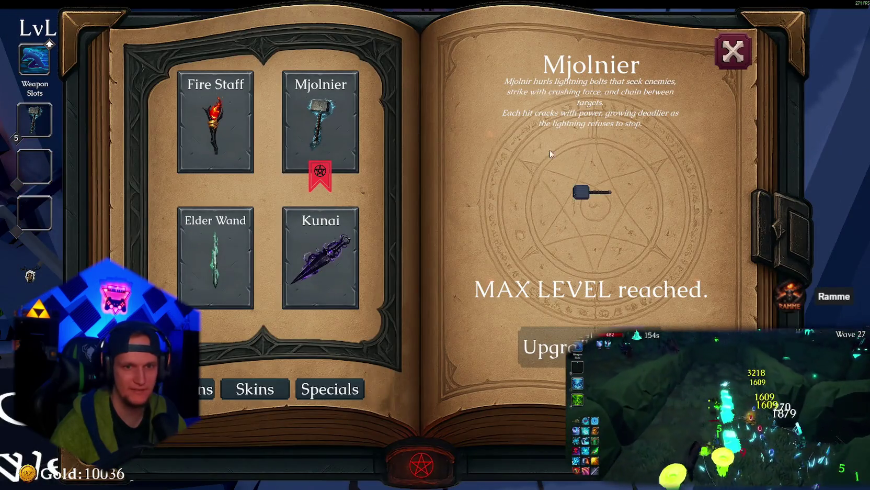
{"action": "scroll", "coordinate": [263, 239], "scroll_direction": "down", "scroll_amount": 2}
{"action": "left_click", "coordinate": [732, 51]}
{"action": "key", "text": "w"}
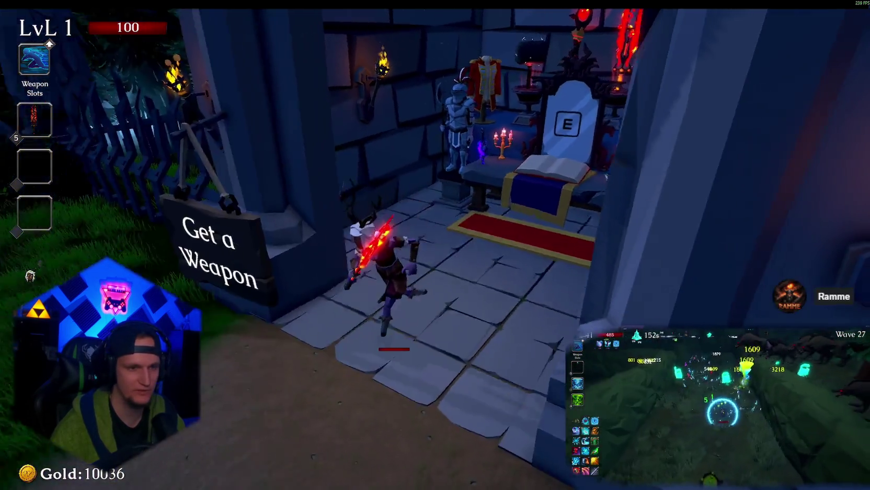
{"action": "key", "text": "space"}
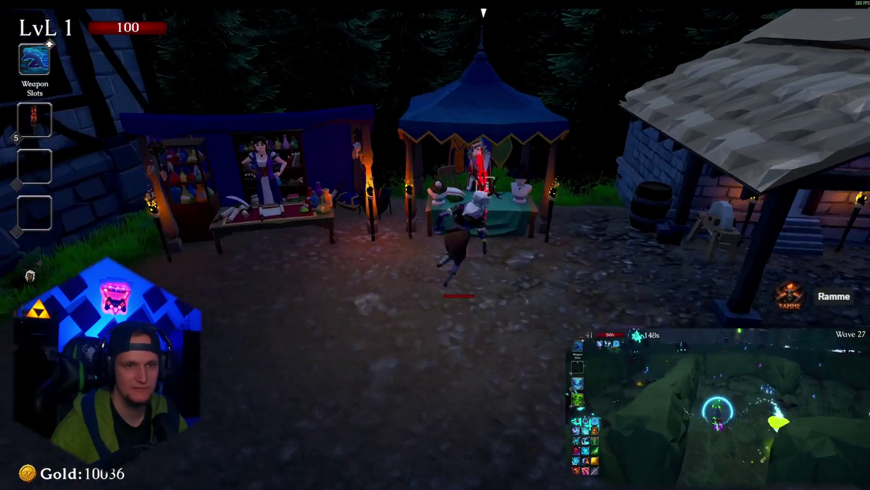
Browse the Skin Shop list at the market stalls, then close it
{"action": "key", "text": "e"}
{"action": "scroll", "coordinate": [541, 333], "scroll_direction": "down", "scroll_amount": 3}
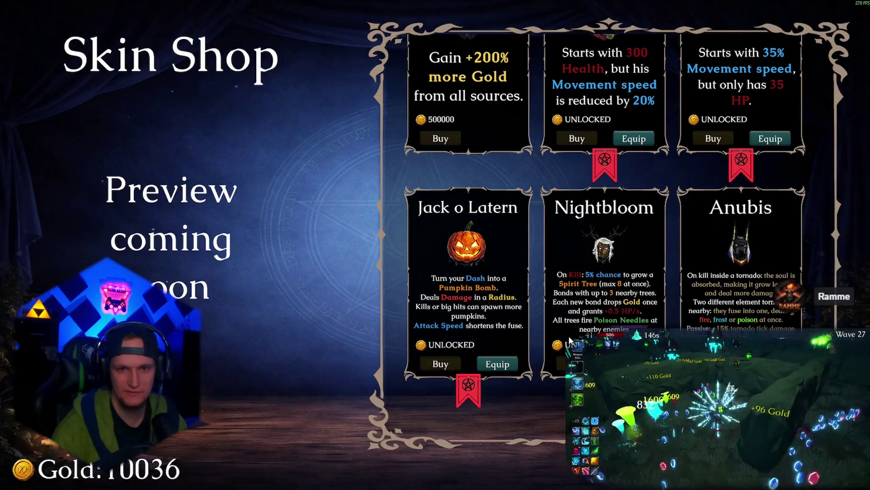
{"action": "scroll", "coordinate": [570, 341], "scroll_direction": "up", "scroll_amount": 10}
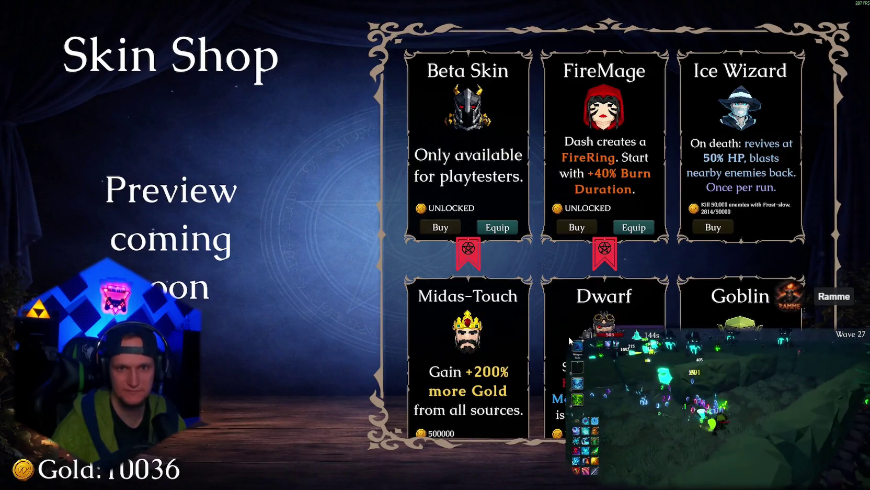
{"action": "scroll", "coordinate": [570, 341], "scroll_direction": "down", "scroll_amount": 5}
{"action": "scroll", "coordinate": [570, 341], "scroll_direction": "down", "scroll_amount": 5}
{"action": "scroll", "coordinate": [542, 353], "scroll_direction": "up", "scroll_amount": 5}
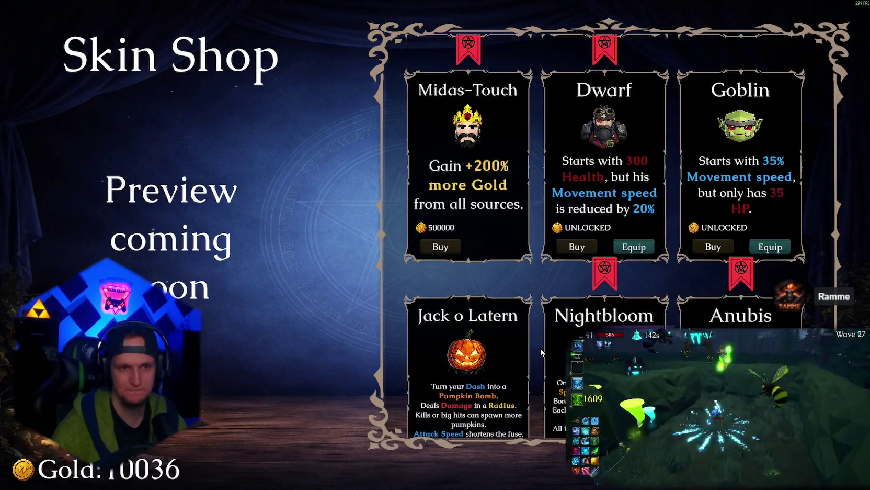
{"action": "scroll", "coordinate": [542, 352], "scroll_direction": "up", "scroll_amount": 5}
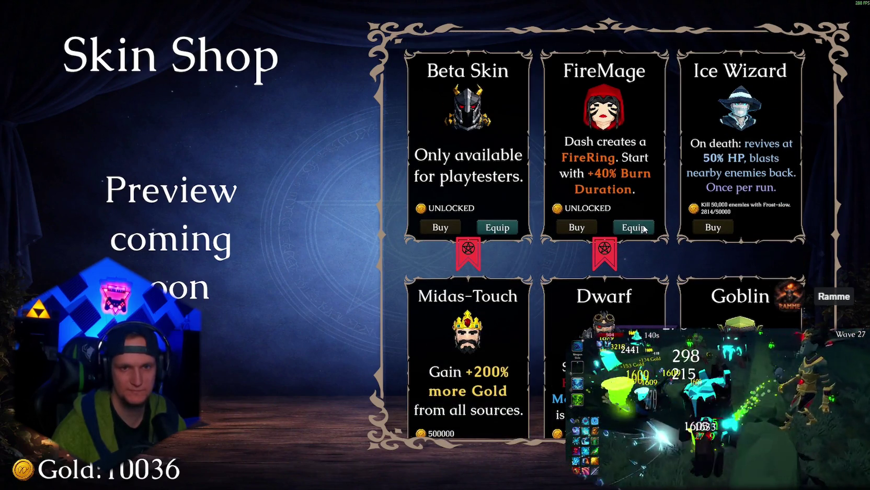
{"action": "key", "text": "Escape"}
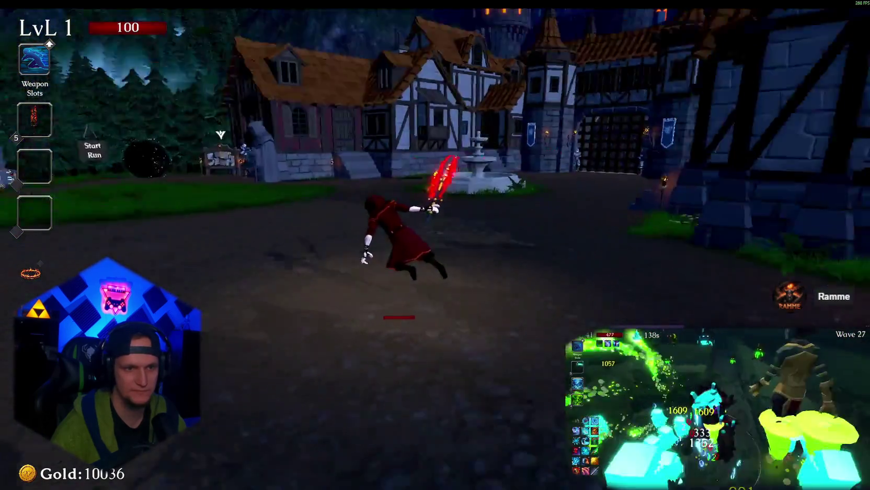
Return to the tents and scroll to the lower skins: Jack o Latern, Nightbloom and Anubis
{"action": "key", "text": "w"}
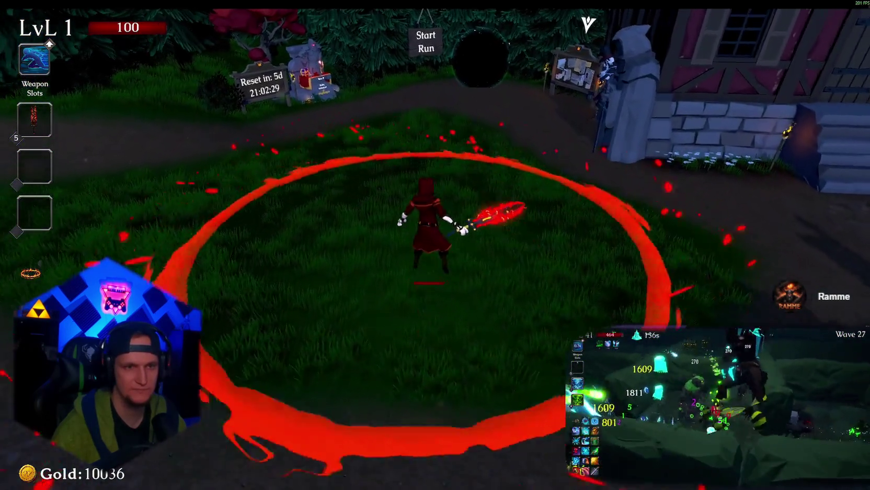
{"action": "key", "text": "s"}
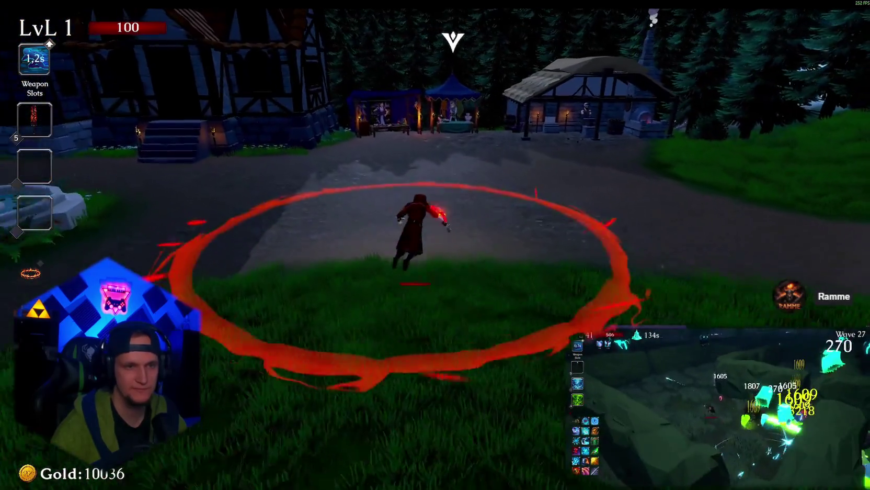
{"action": "key", "text": "w"}
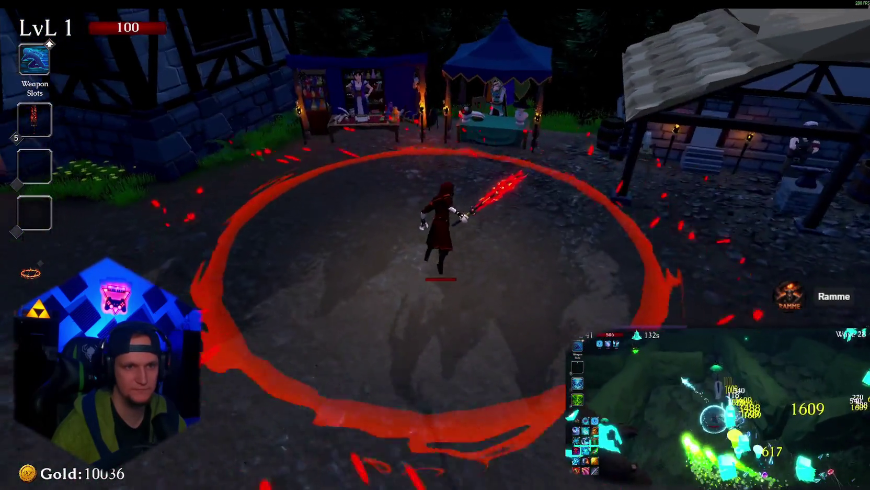
{"action": "key", "text": "e"}
{"action": "scroll", "coordinate": [626, 292], "scroll_direction": "down", "scroll_amount": 3}
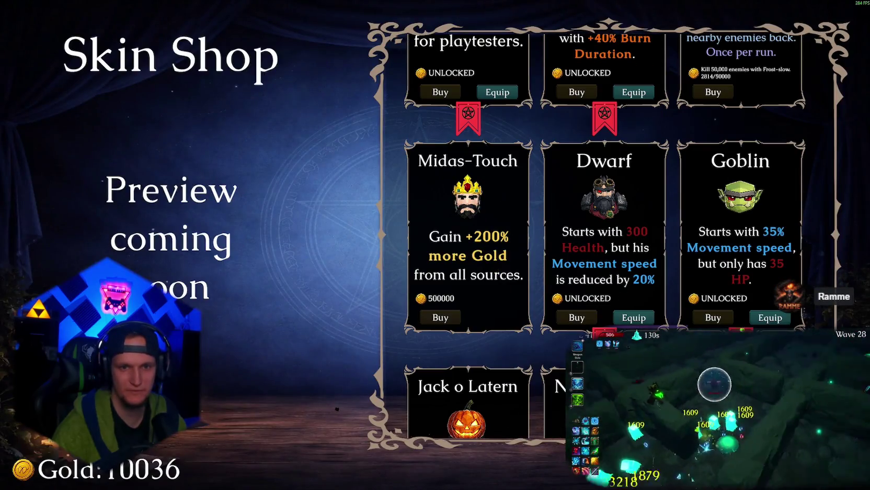
{"action": "scroll", "coordinate": [639, 320], "scroll_direction": "down", "scroll_amount": 3}
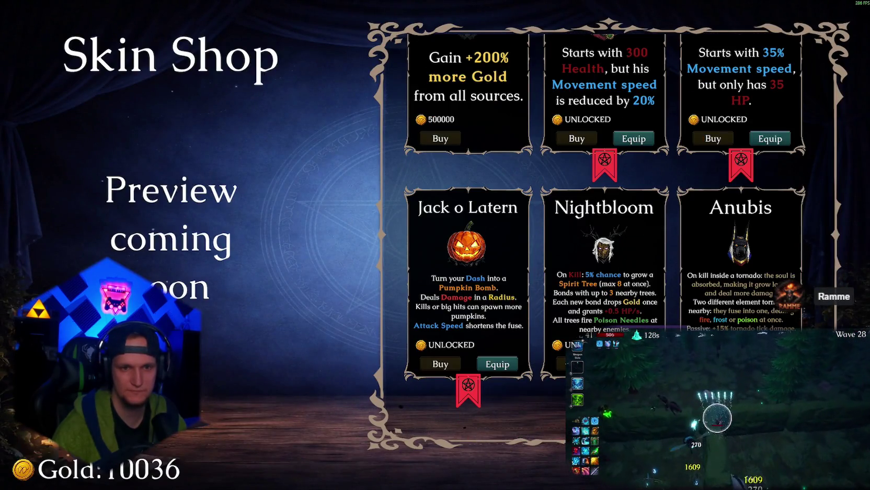
{"action": "key", "text": "Escape"}
Start the new Cursed Forest run and take the Grenade Launcher as second weapon
{"action": "key", "text": "w"}
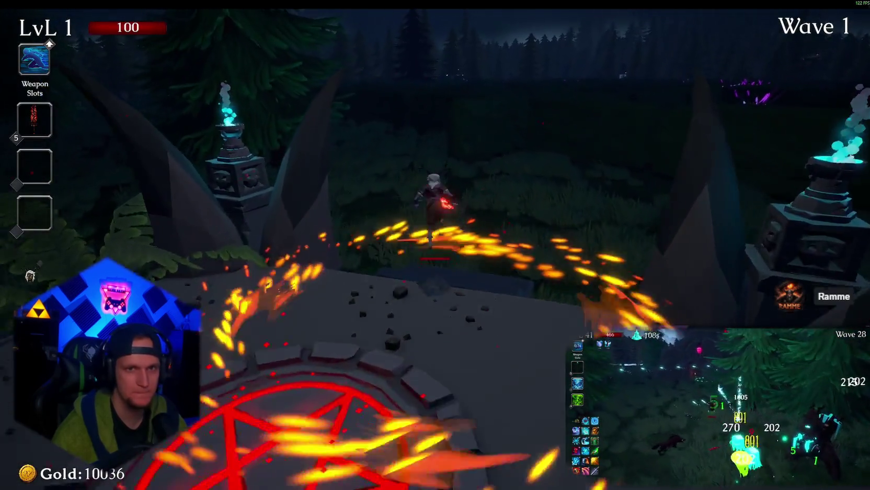
{"action": "key", "text": "w"}
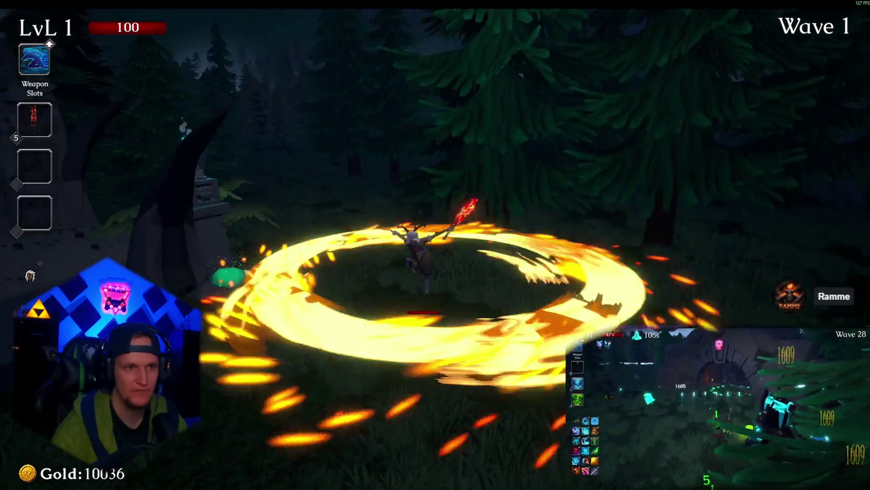
{"action": "key", "text": "w"}
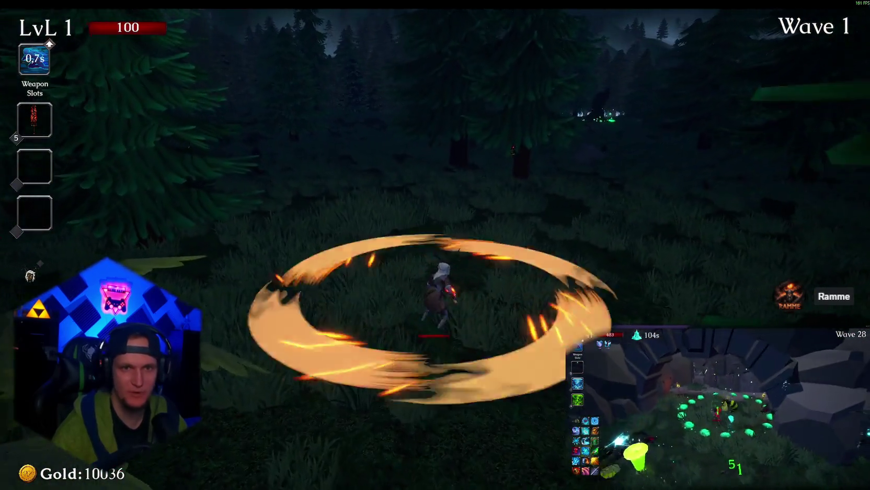
{"action": "key", "text": "w"}
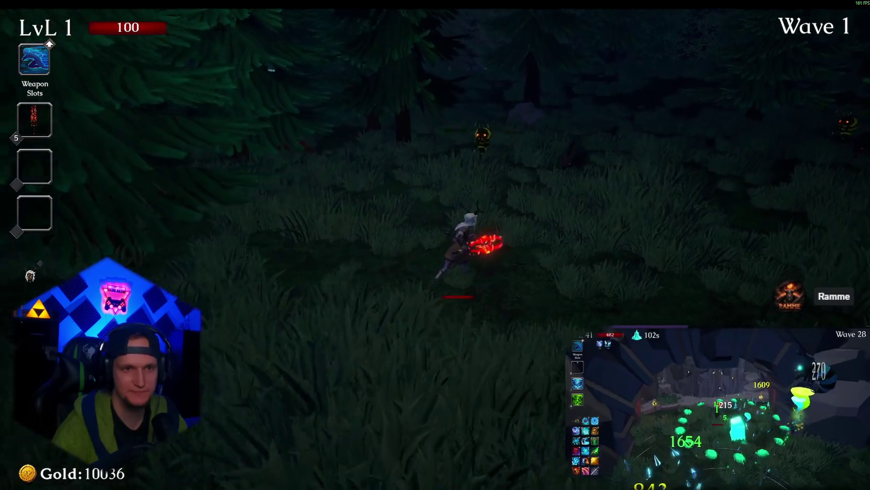
{"action": "key", "text": "w"}
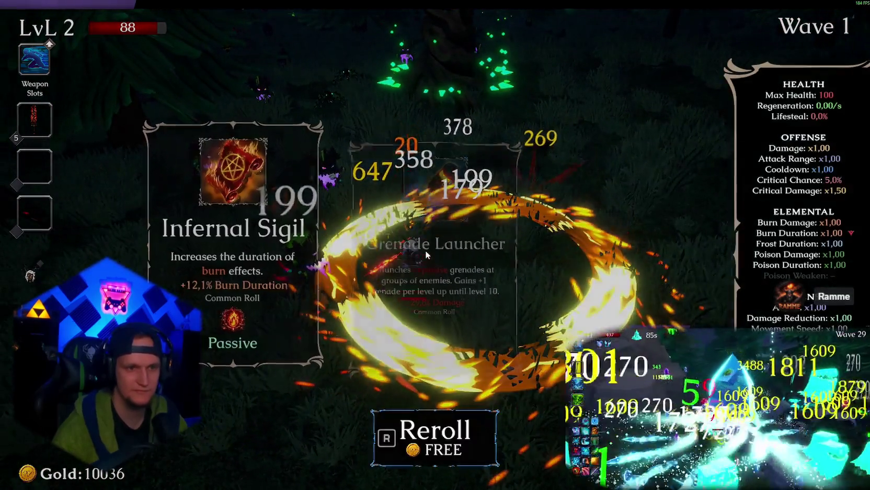
{"action": "left_click", "coordinate": [455, 256]}
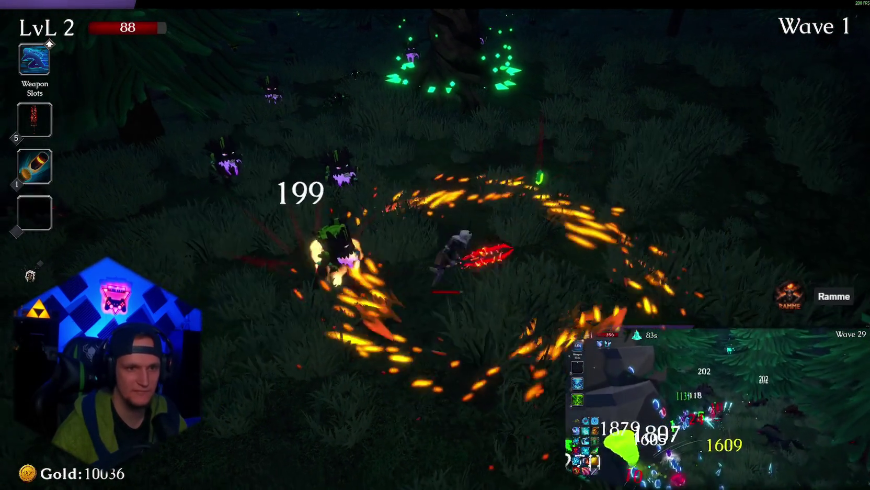
Take Scorched Ground and keep dodging enemies into wave 4 at level 4
{"action": "key", "text": "w"}
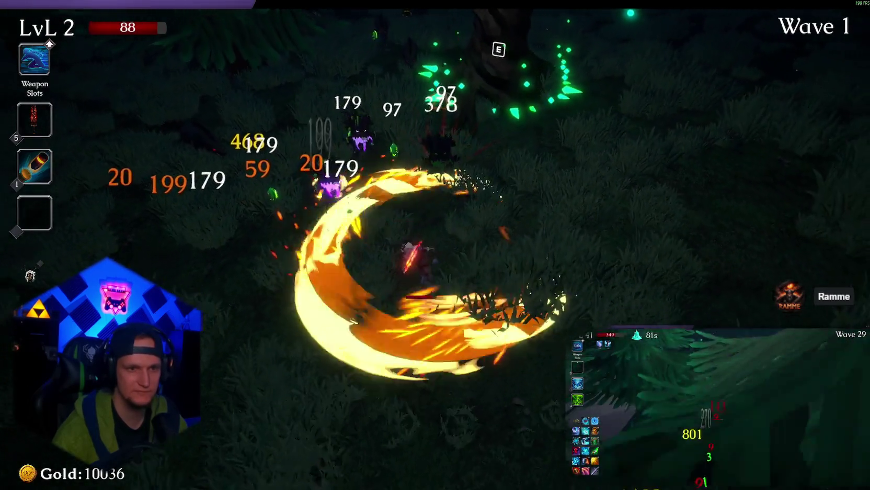
{"action": "key", "text": "d"}
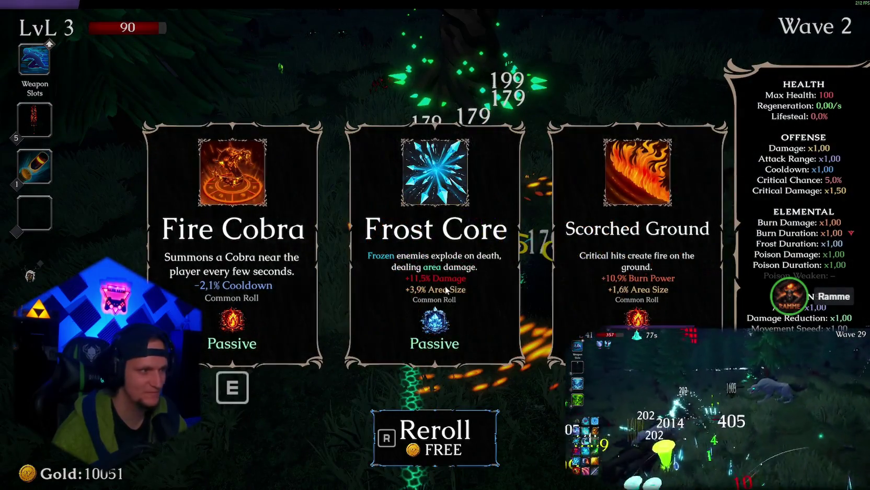
{"action": "left_click", "coordinate": [591, 259]}
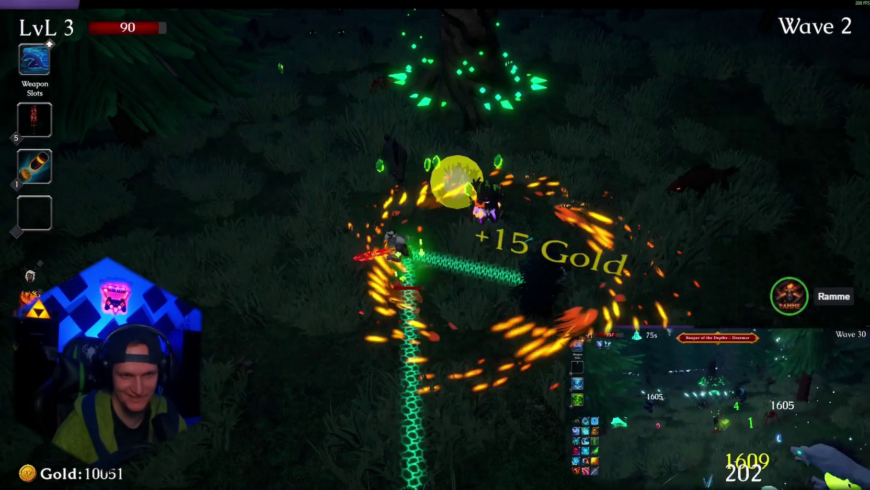
{"action": "key", "text": "w"}
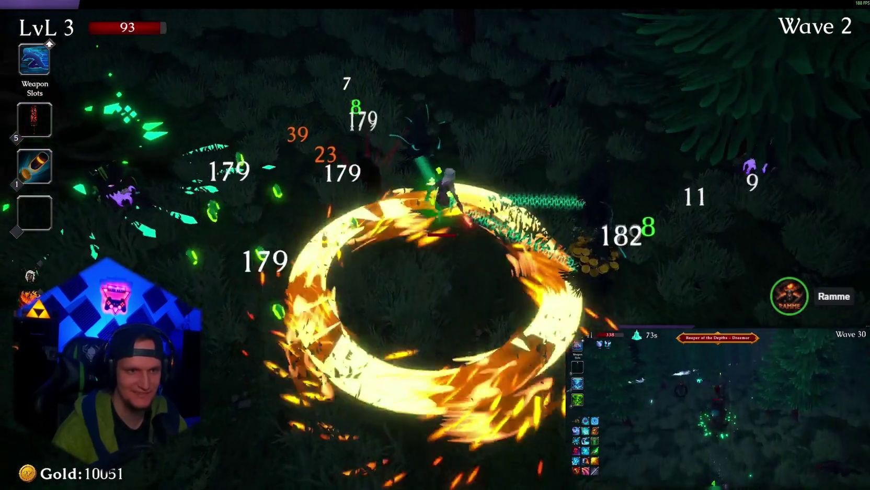
{"action": "key", "text": "a"}
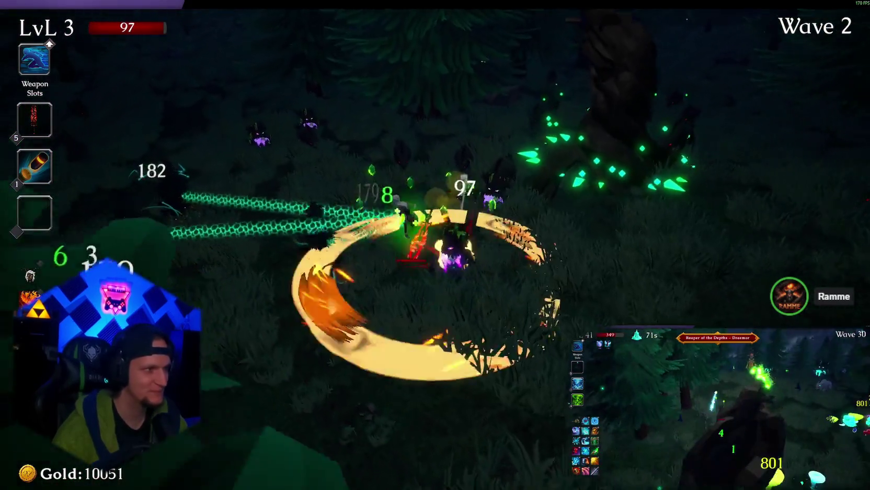
{"action": "key", "text": "w"}
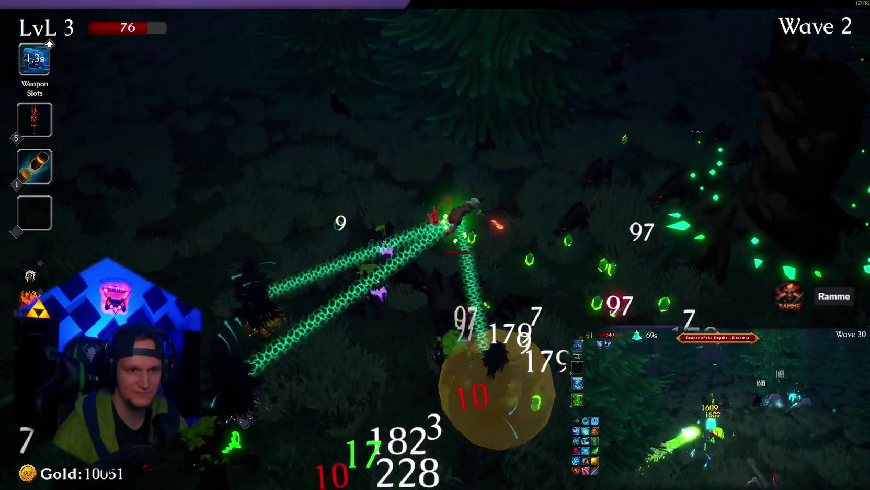
{"action": "key", "text": "s"}
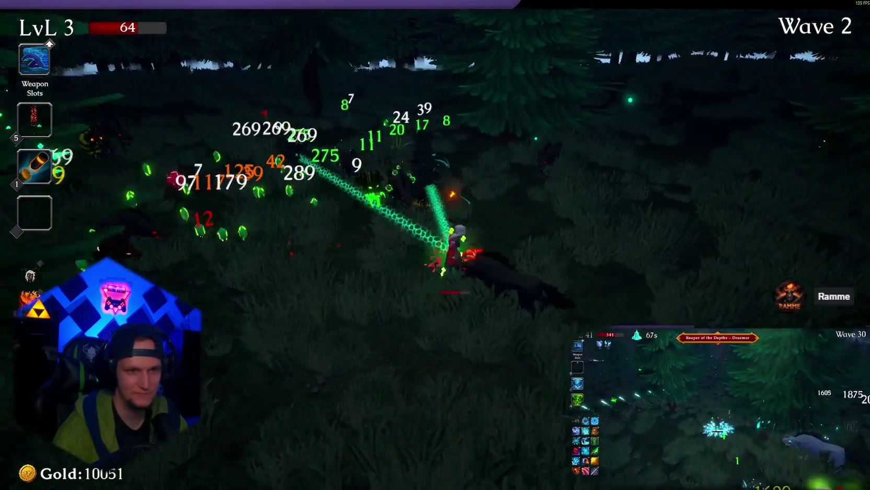
{"action": "key", "text": "a"}
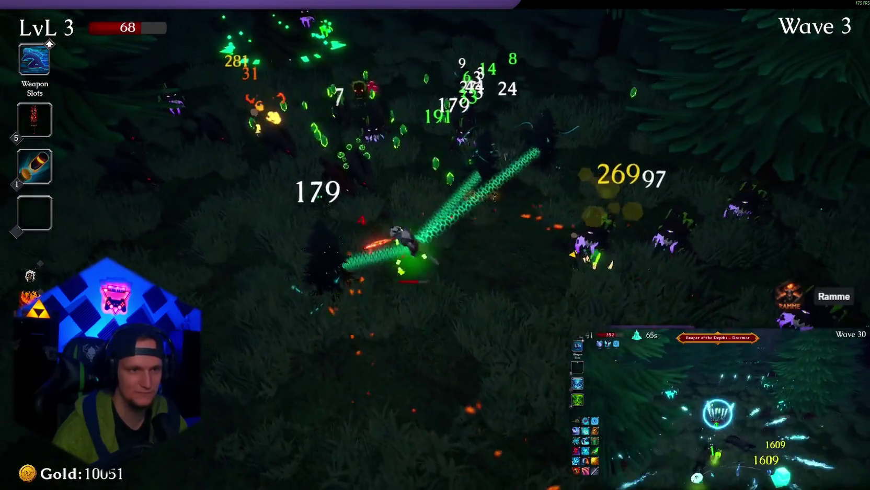
{"action": "key", "text": "a"}
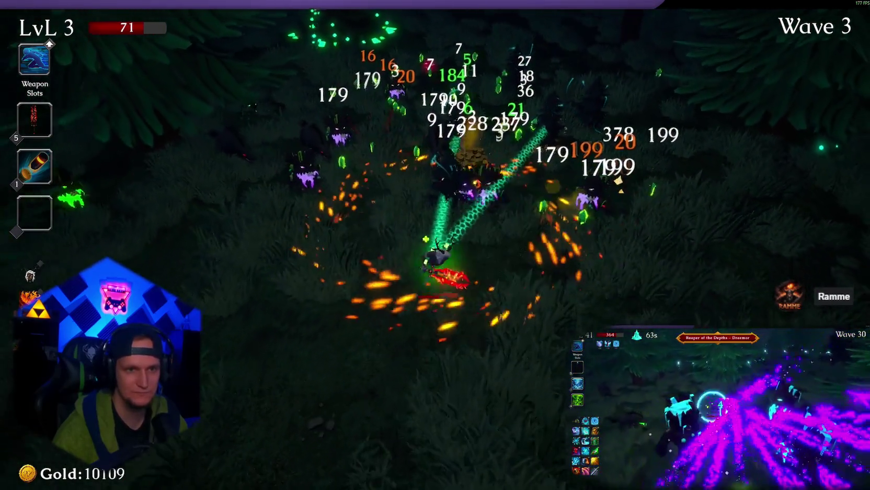
{"action": "key", "text": "s"}
{"action": "key", "text": "a"}
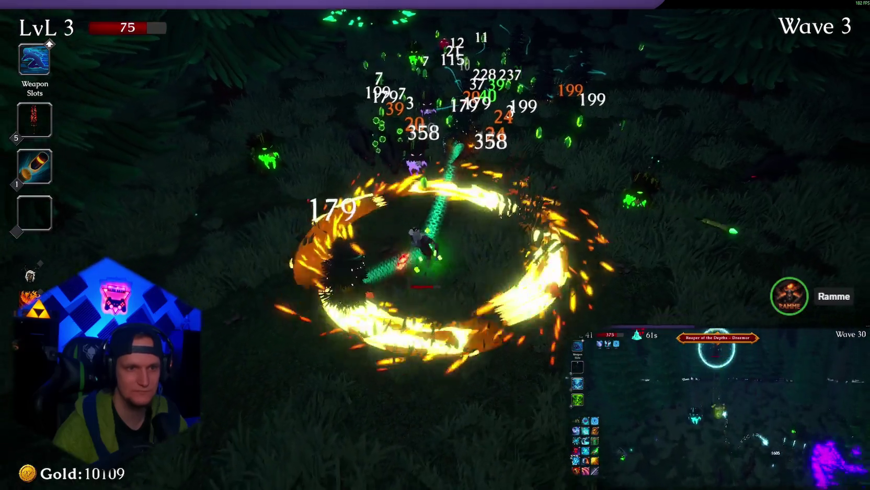
{"action": "key", "text": "a"}
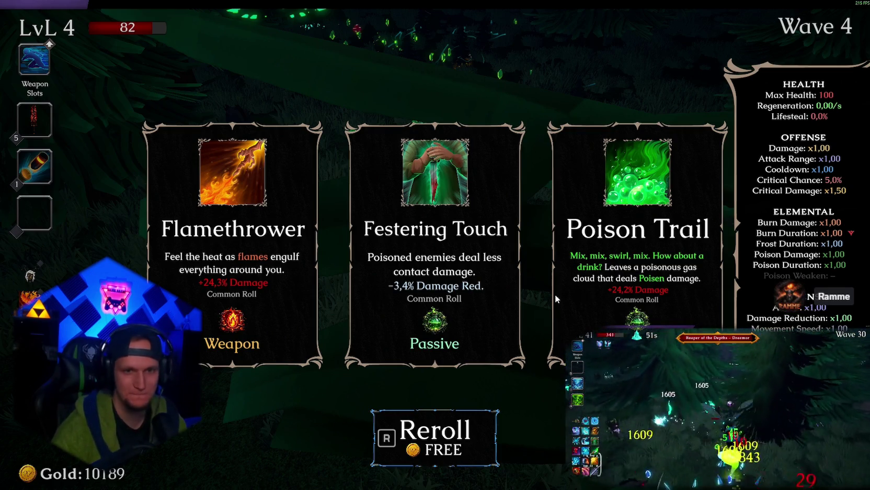
Take Poison Trail, Inferno Volley and Darkstep, trade Ice Tornado for EXP, then take Darkstep and Crimson Heart
{"action": "left_click", "coordinate": [582, 313]}
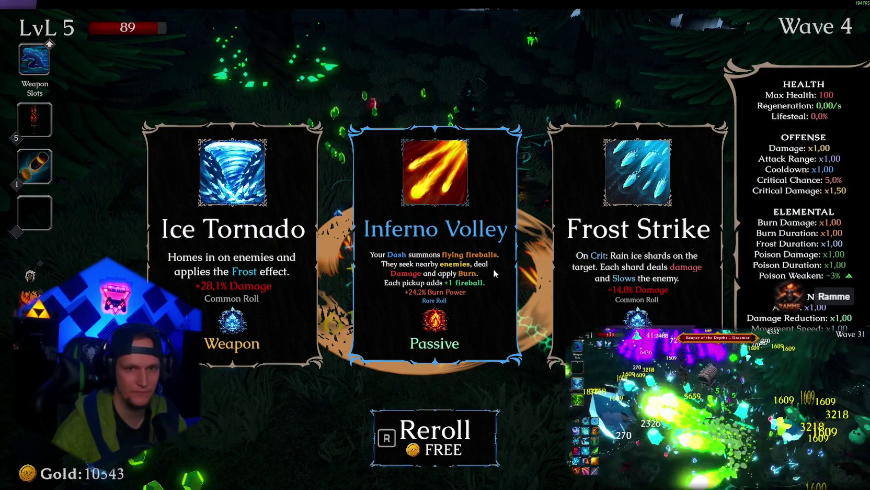
{"action": "left_click", "coordinate": [493, 269]}
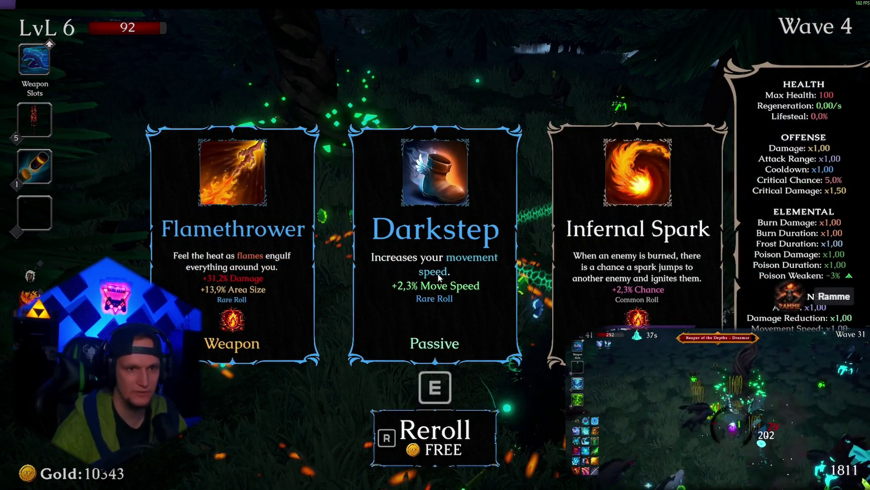
{"action": "left_click", "coordinate": [438, 278]}
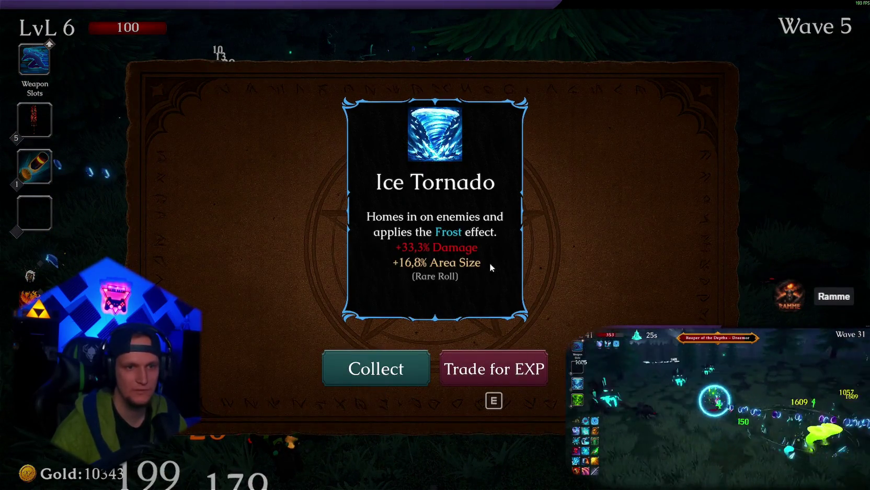
{"action": "key", "text": "e"}
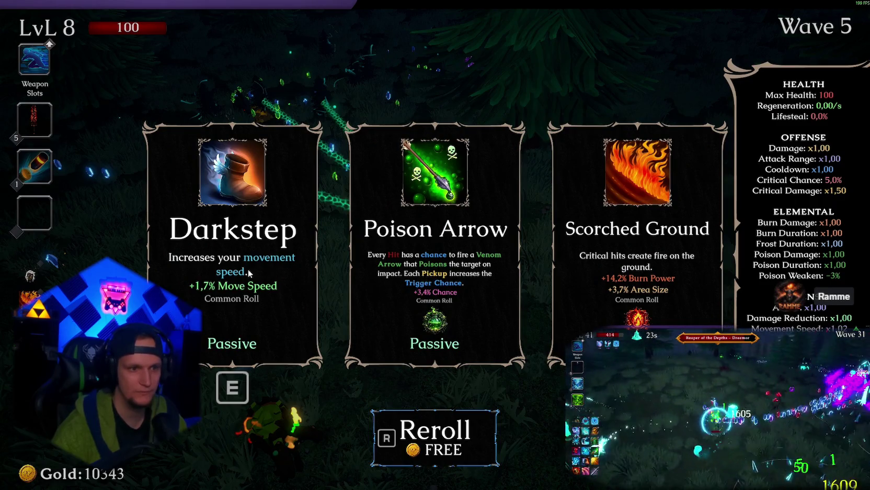
{"action": "key", "text": "e"}
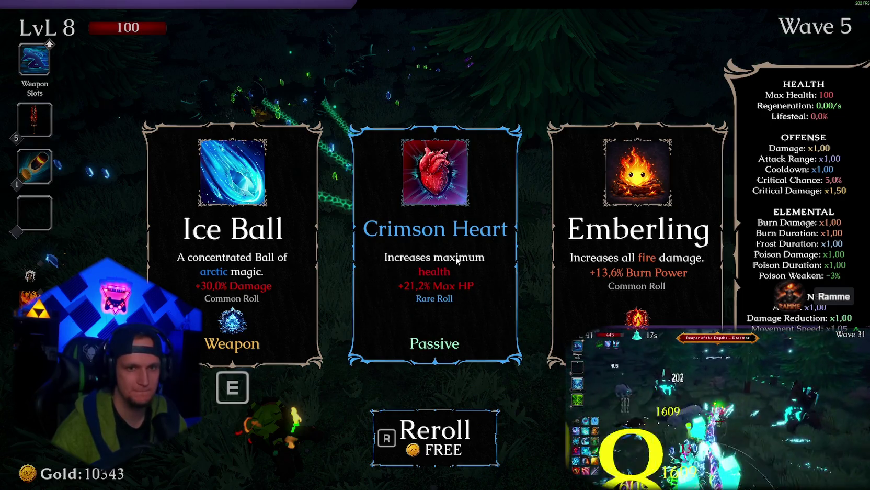
{"action": "key", "text": "e"}
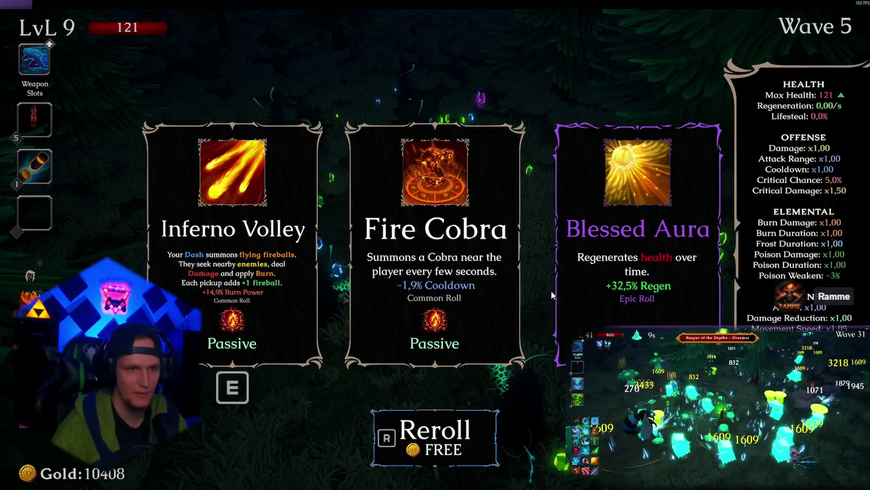
Take Blessed Aura, reroll the offers, add the Ice Blade weapon, then take a second Blessed Aura
{"action": "left_click", "coordinate": [615, 303]}
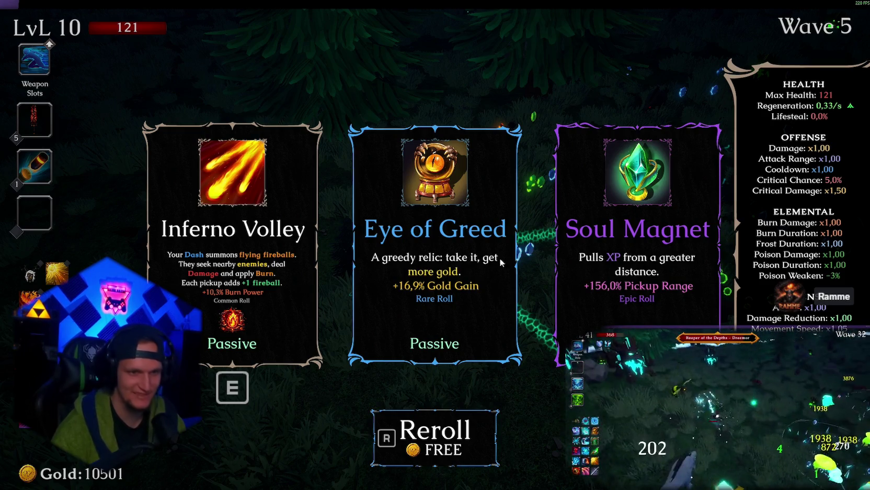
{"action": "left_click", "coordinate": [461, 415]}
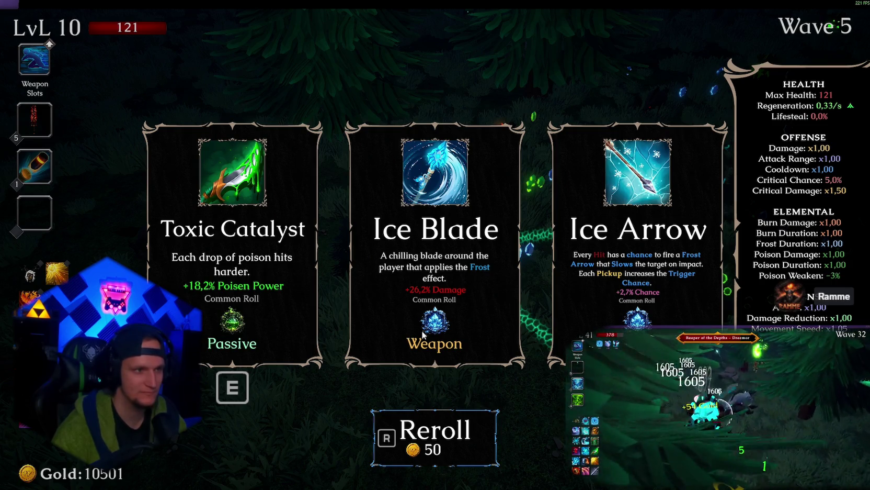
{"action": "left_click", "coordinate": [464, 327]}
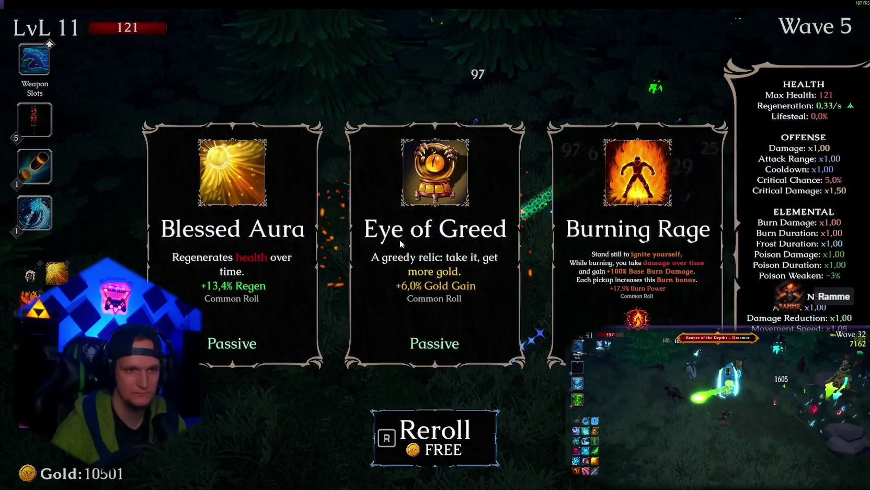
{"action": "left_click", "coordinate": [269, 274]}
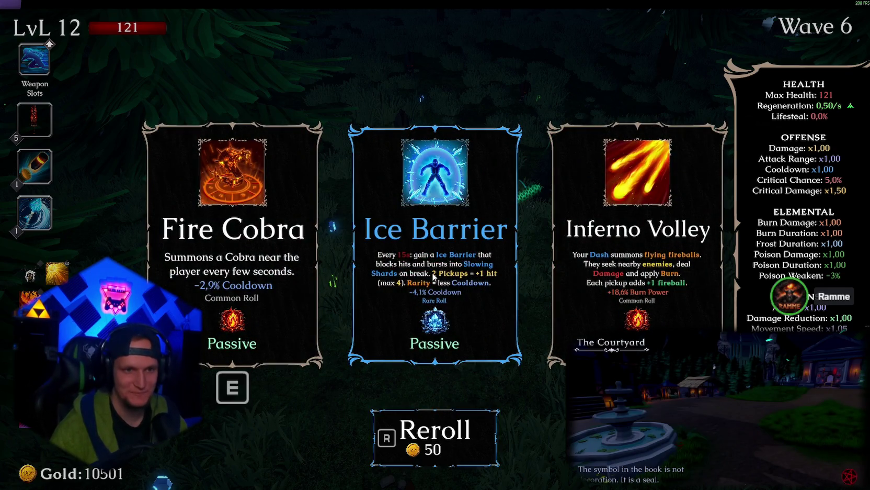
Choose the Ice Barrier card at the level-up and fight on into wave 7
{"action": "left_click", "coordinate": [433, 276]}
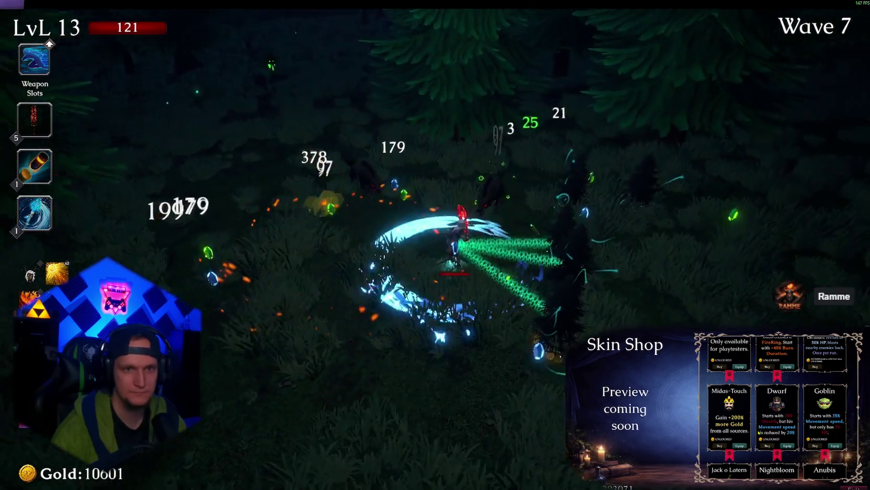
Fight through the forest, collecting gold and gems, and advance into the lava cave toward the large chest
{"action": "key", "text": "w"}
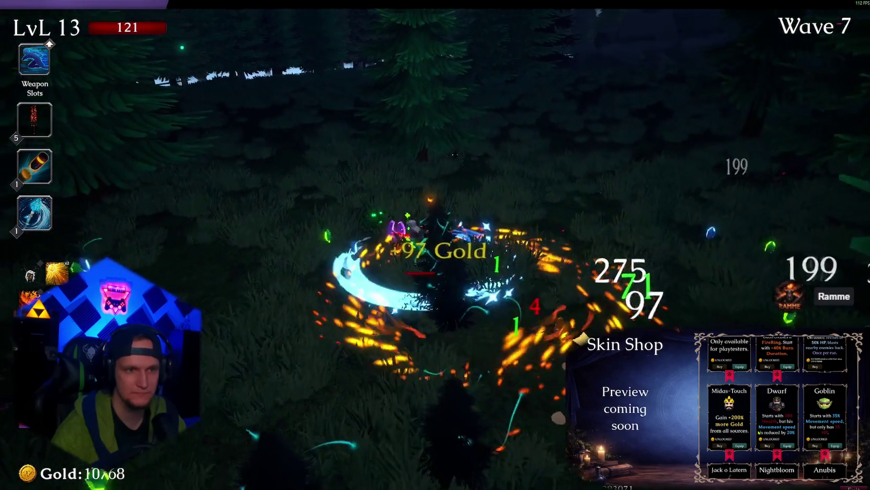
{"action": "key", "text": "w"}
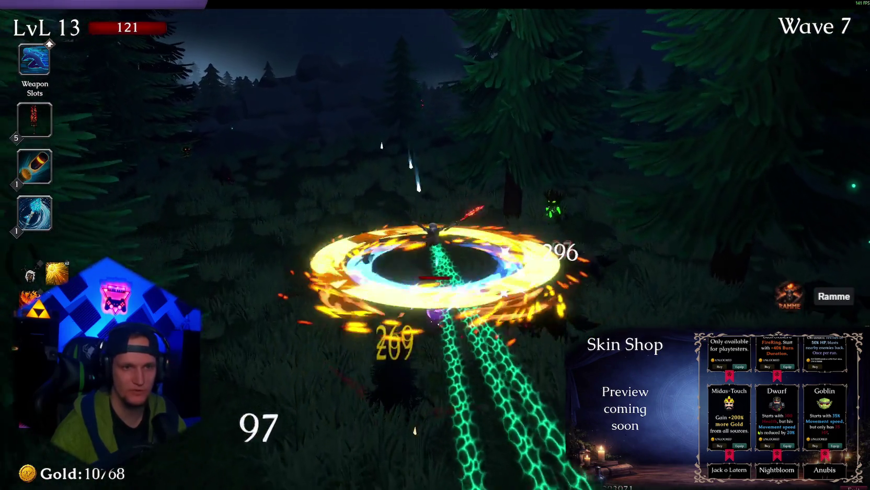
{"action": "key", "text": "w"}
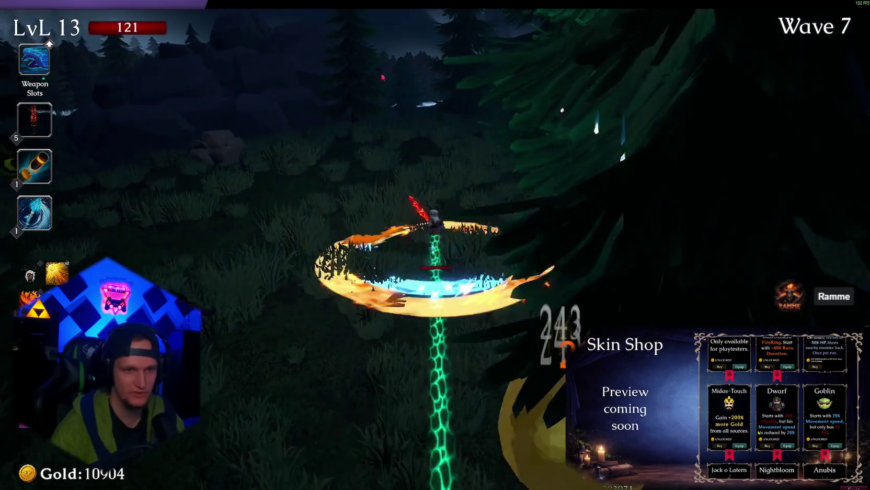
{"action": "key", "text": "w"}
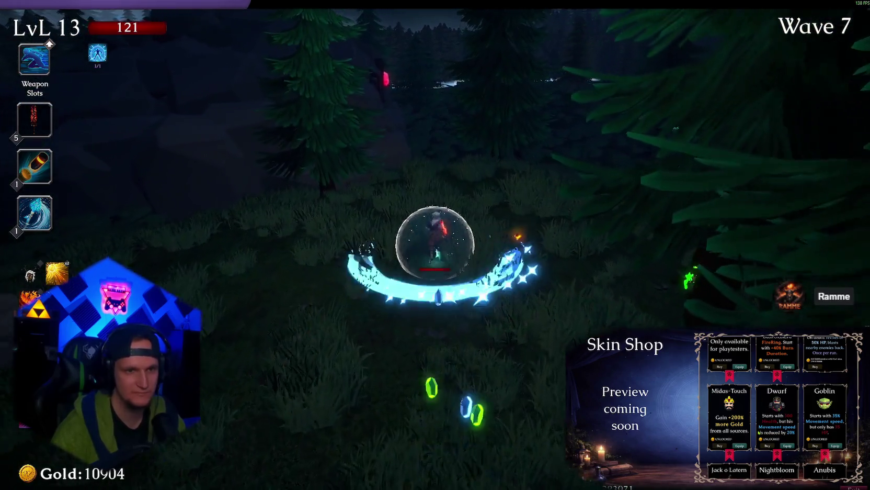
{"action": "key", "text": "w"}
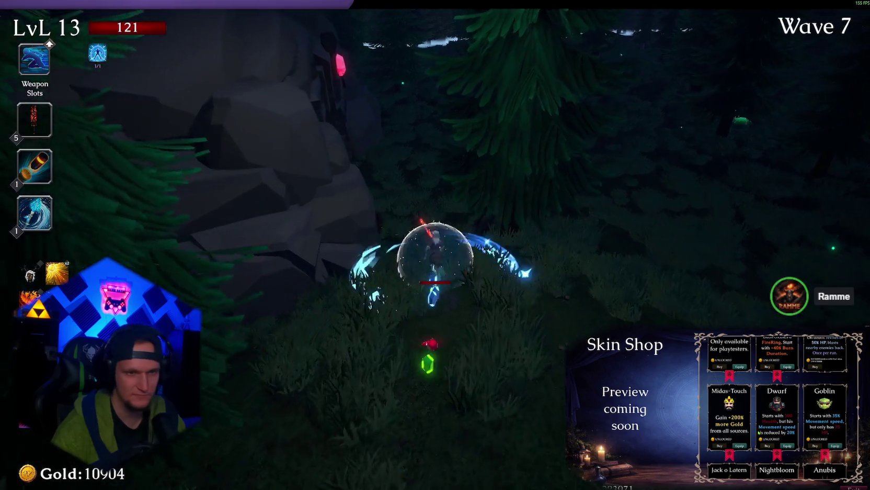
{"action": "key", "text": "w"}
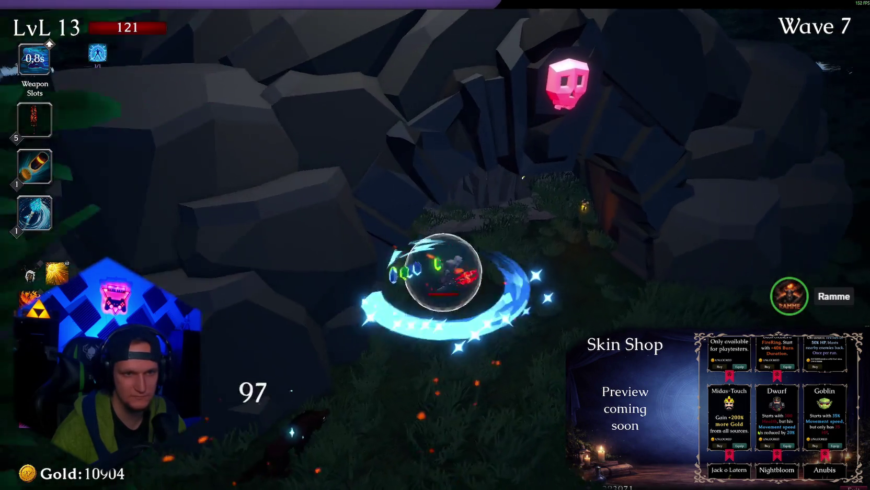
{"action": "key", "text": "w"}
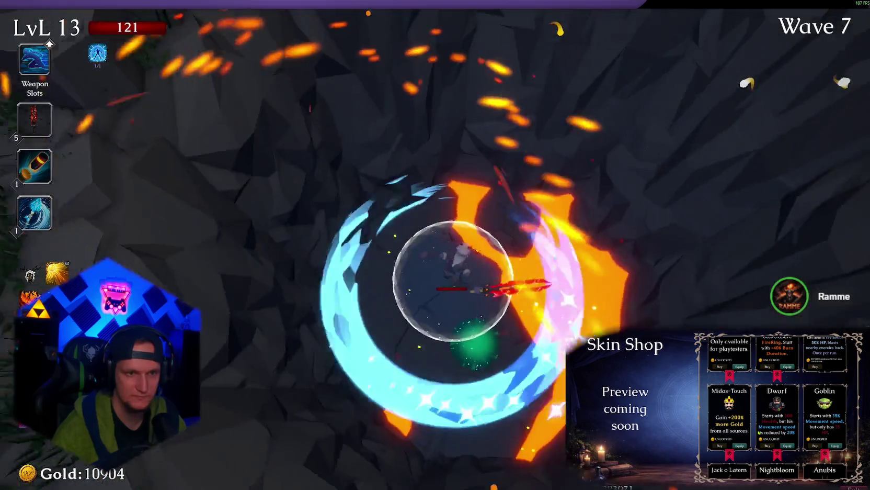
{"action": "key", "text": "w"}
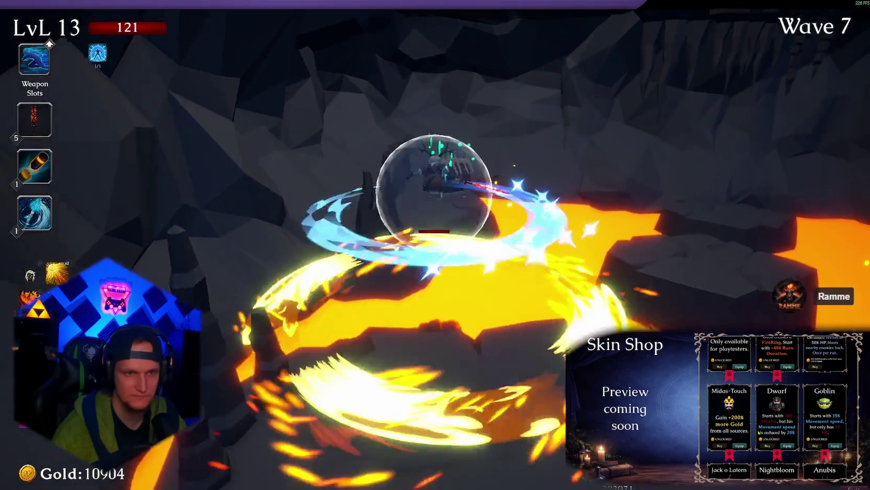
Reach the chest and choose the Grenade Launcher weapon and the Frost Strike upgrade
{"action": "key", "text": "e"}
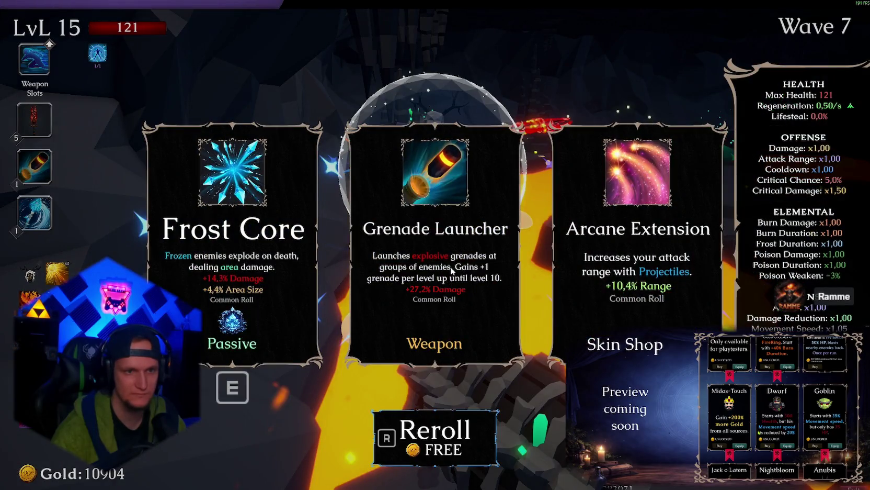
{"action": "left_click", "coordinate": [451, 270]}
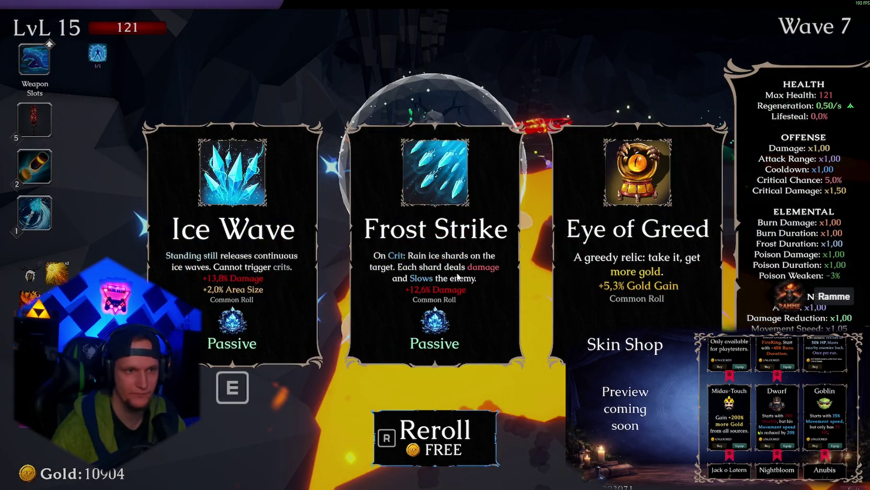
{"action": "left_click", "coordinate": [458, 276]}
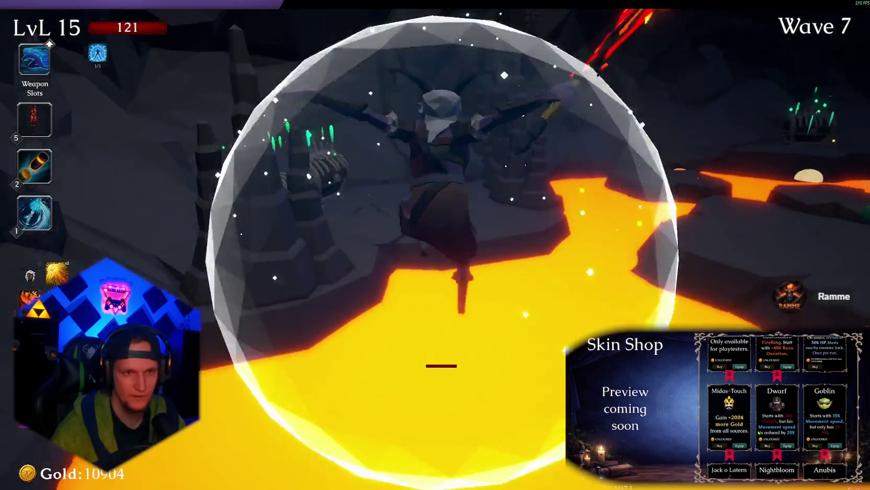
Open the first of the two chests and collect the Ice Arrow reward
{"action": "key", "text": "e"}
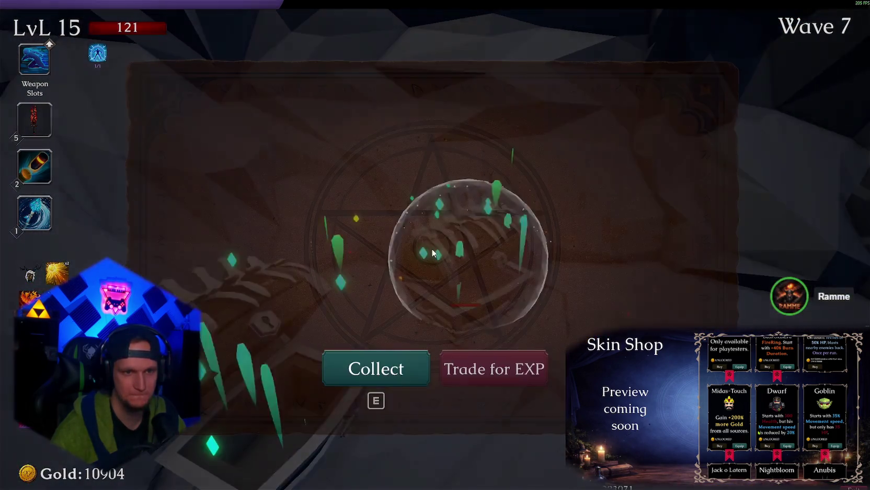
{"action": "left_click", "coordinate": [397, 375]}
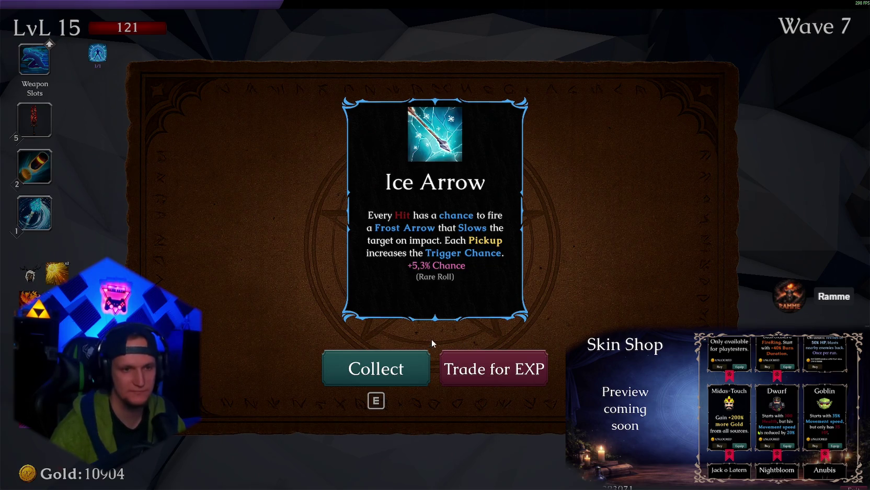
{"action": "left_click", "coordinate": [391, 383]}
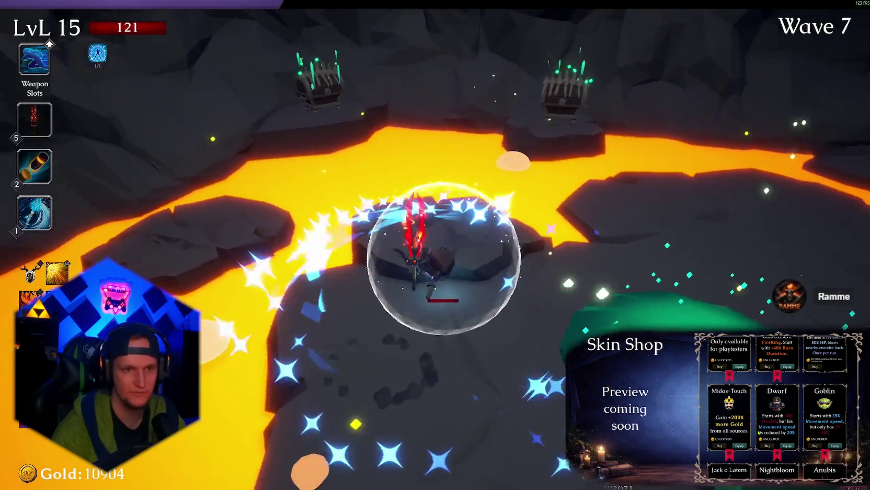
Cross the lava cave to the other chests and collect Shadowstride and Venom Glands
{"action": "key", "text": "space"}
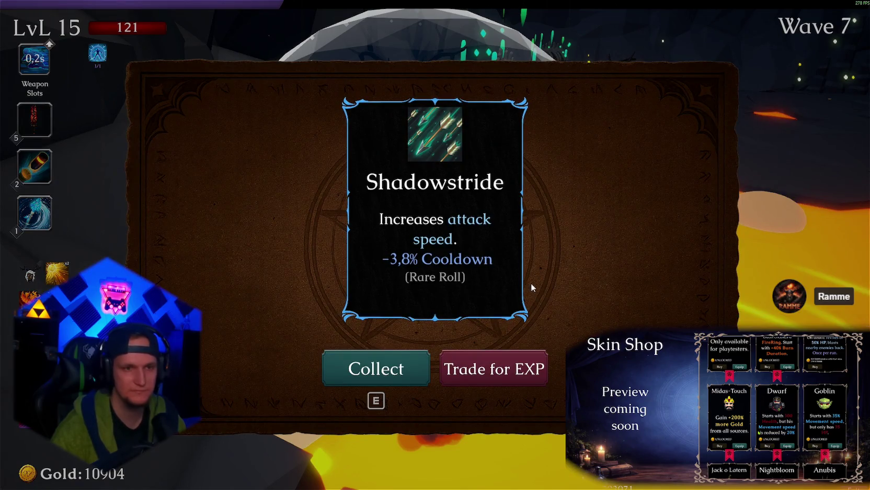
{"action": "key", "text": "e"}
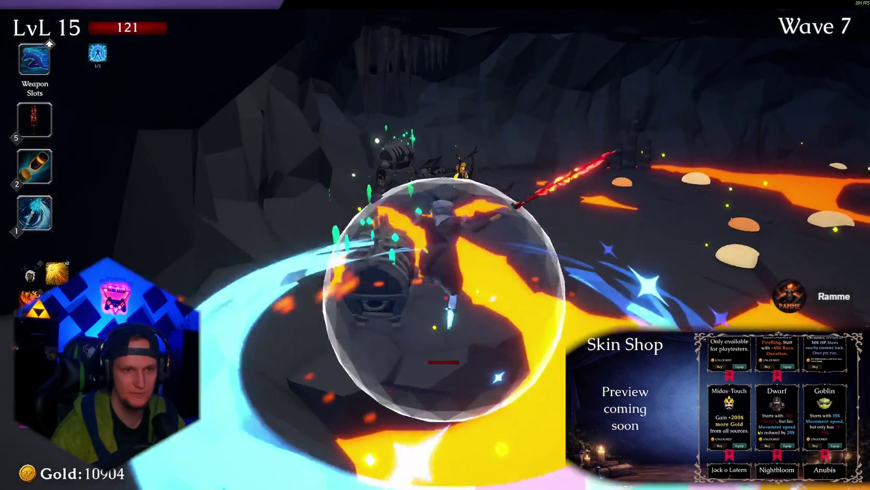
{"action": "key", "text": "e"}
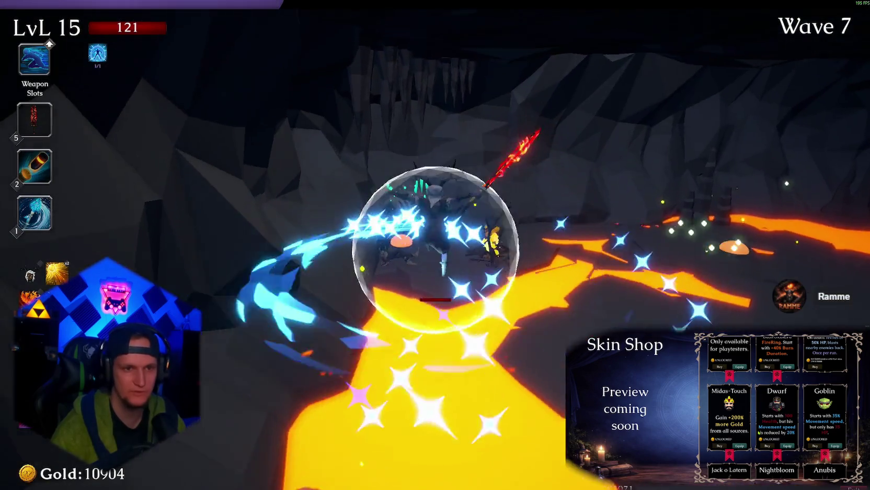
{"action": "key", "text": "space"}
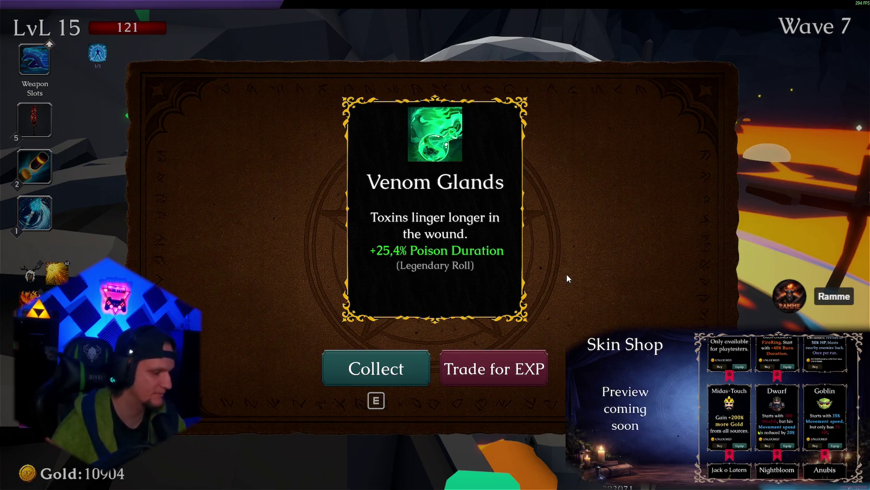
{"action": "key", "text": "e"}
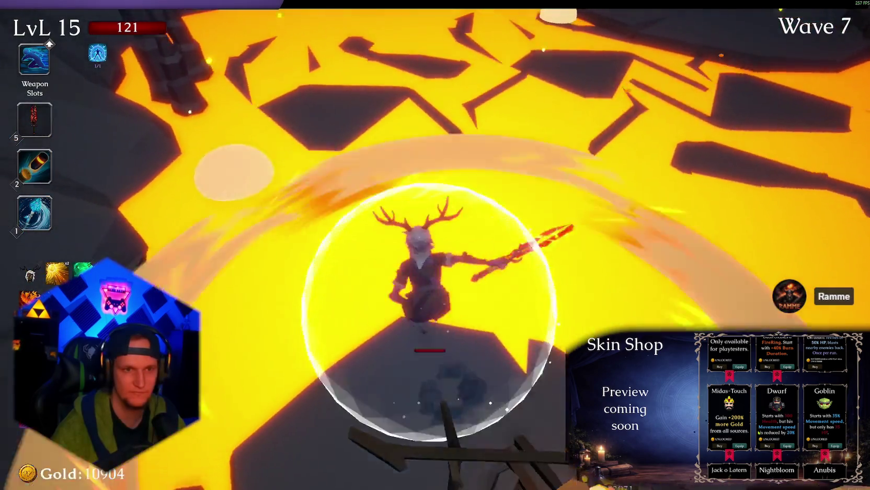
Leave the lava platform for the grass and dodge enemy crowds around the rock through waves 8 and 9
{"action": "key", "text": "space"}
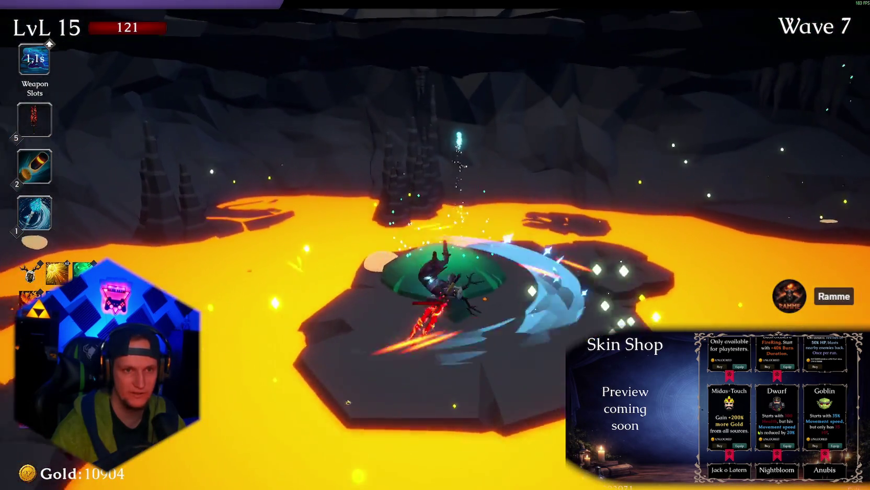
{"action": "key", "text": "w"}
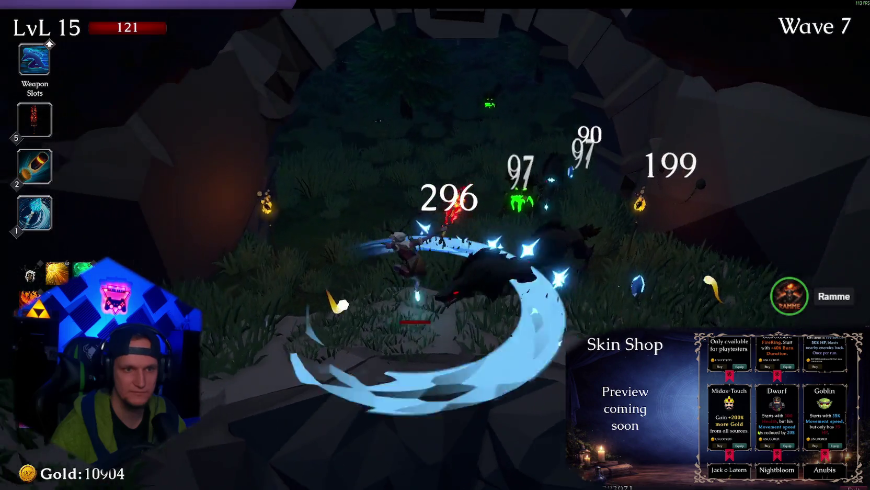
{"action": "key", "text": "w"}
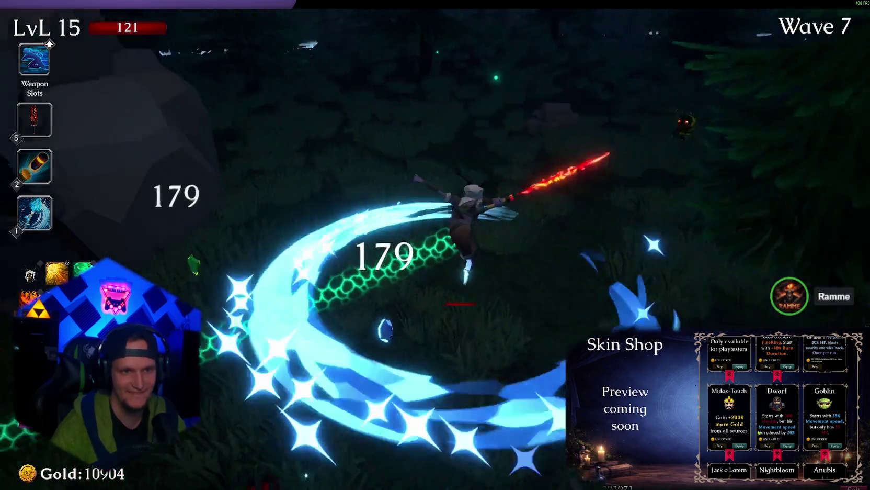
{"action": "key", "text": "w"}
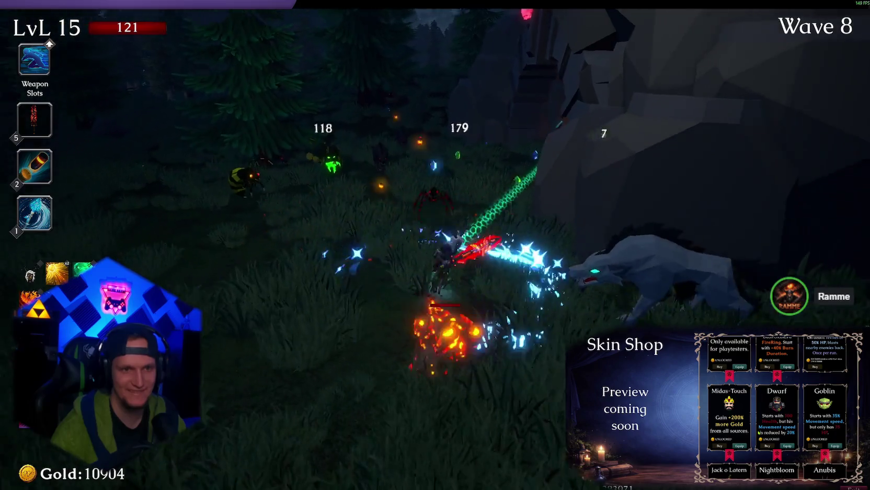
{"action": "key", "text": "w"}
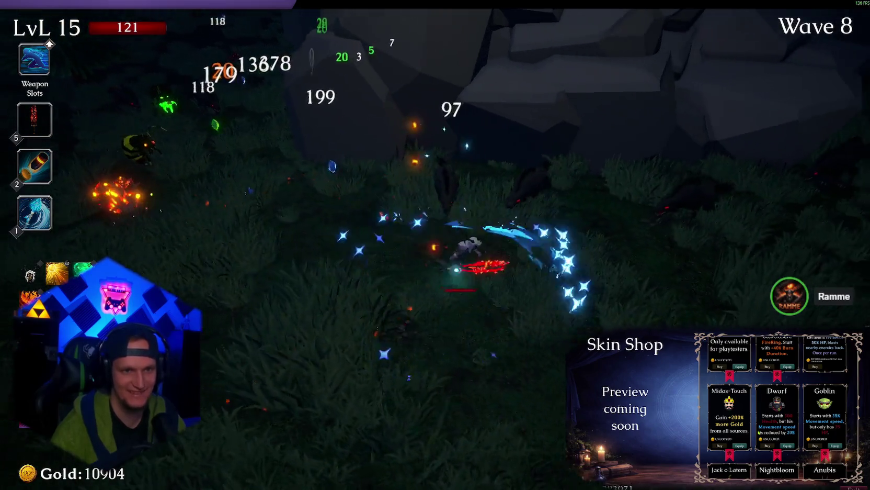
{"action": "key", "text": "a"}
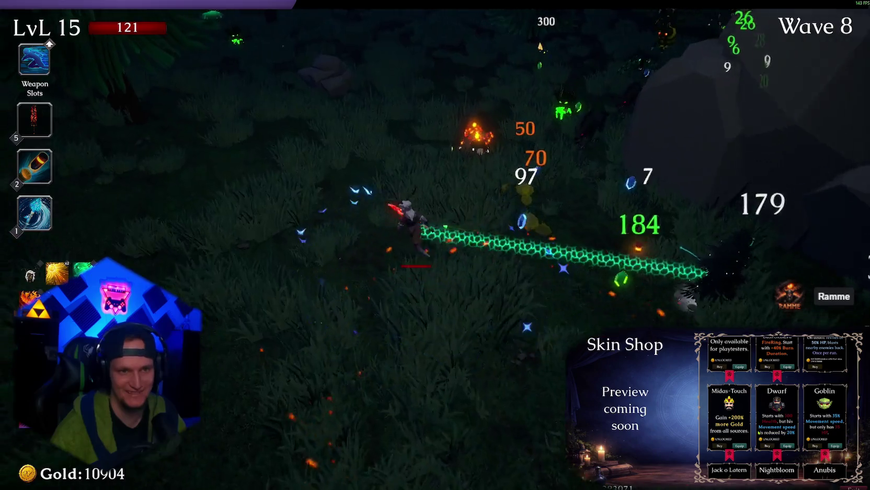
{"action": "key", "text": "d"}
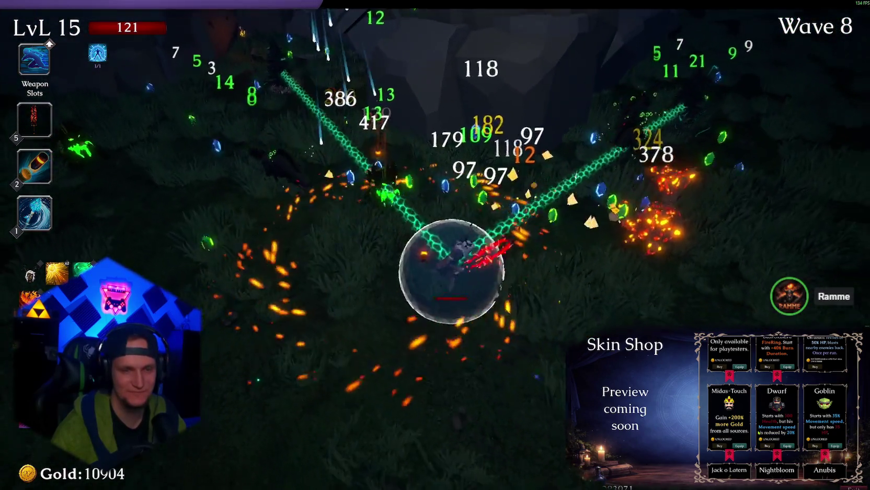
{"action": "key", "text": "a"}
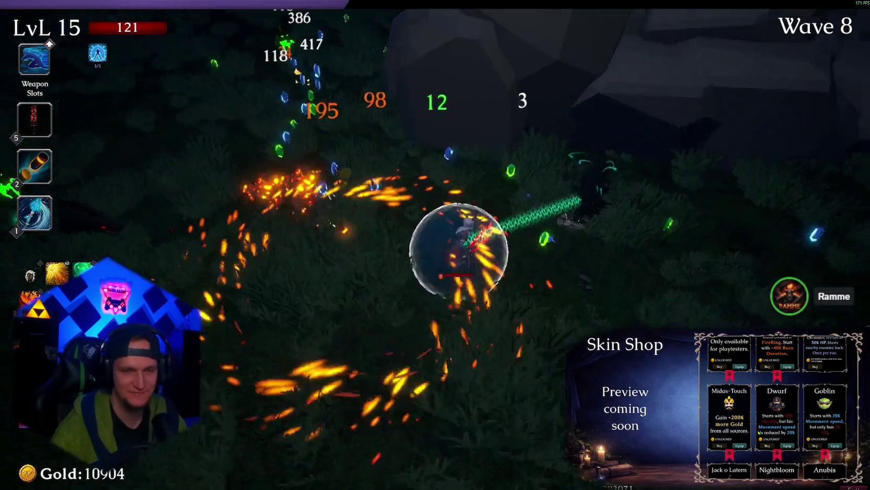
{"action": "key", "text": "s"}
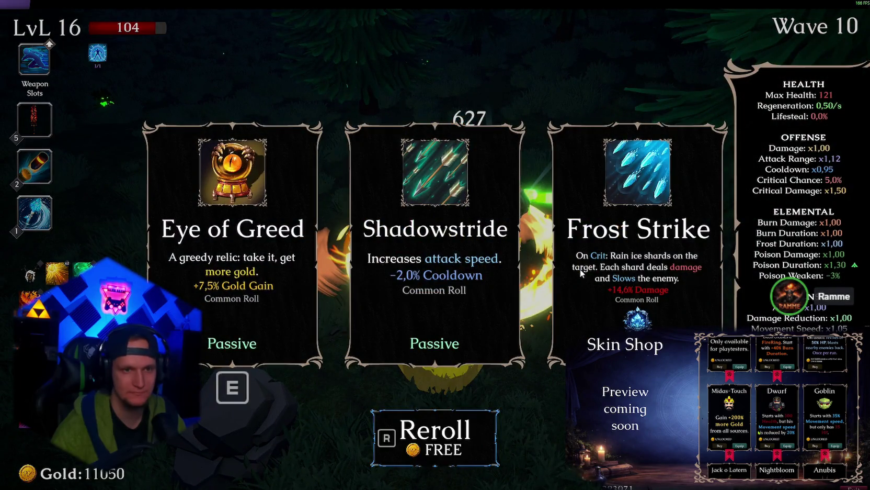
Pick a level-up upgrade, collect the Darkstep reward, and head across the forest
{"action": "left_click", "coordinate": [463, 277]}
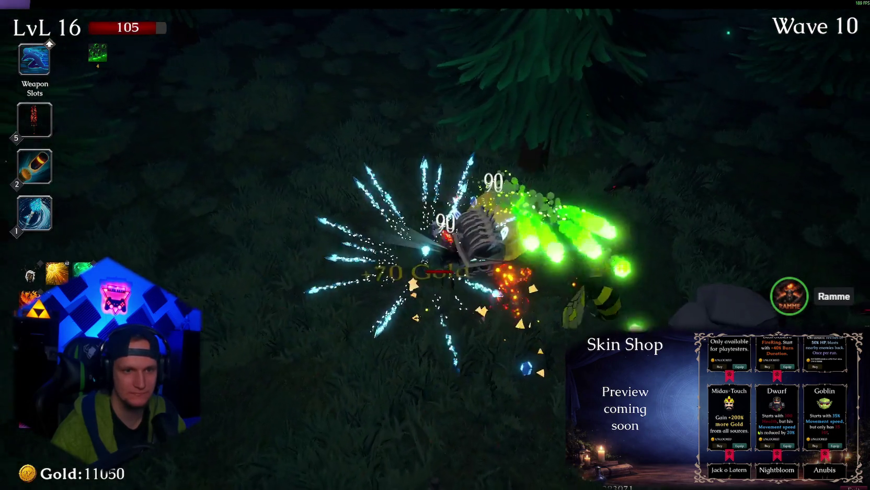
{"action": "key", "text": "e"}
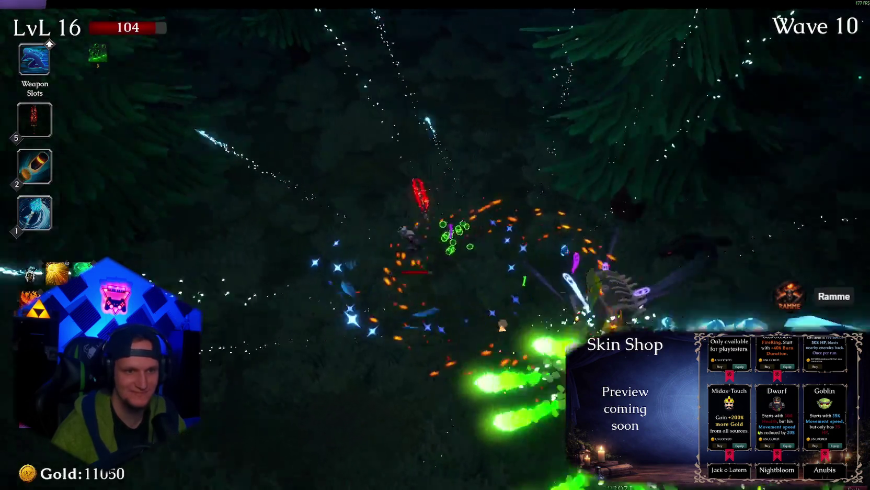
{"action": "key", "text": "a"}
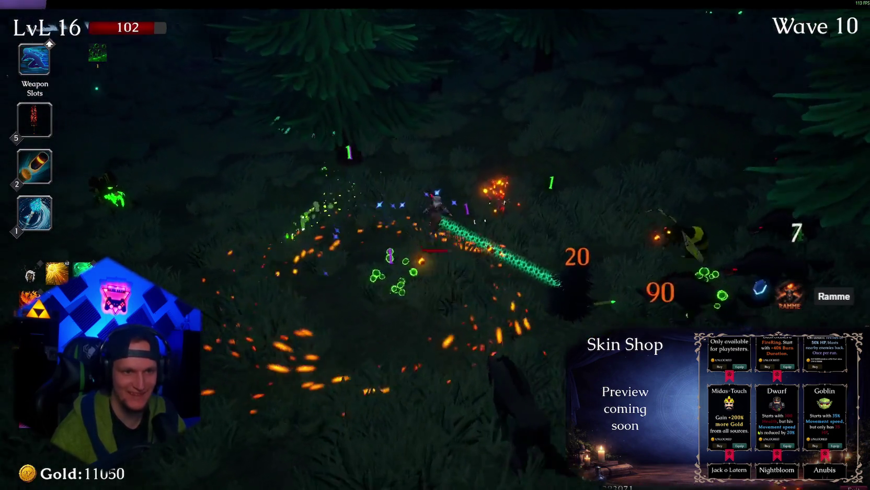
{"action": "key", "text": "w"}
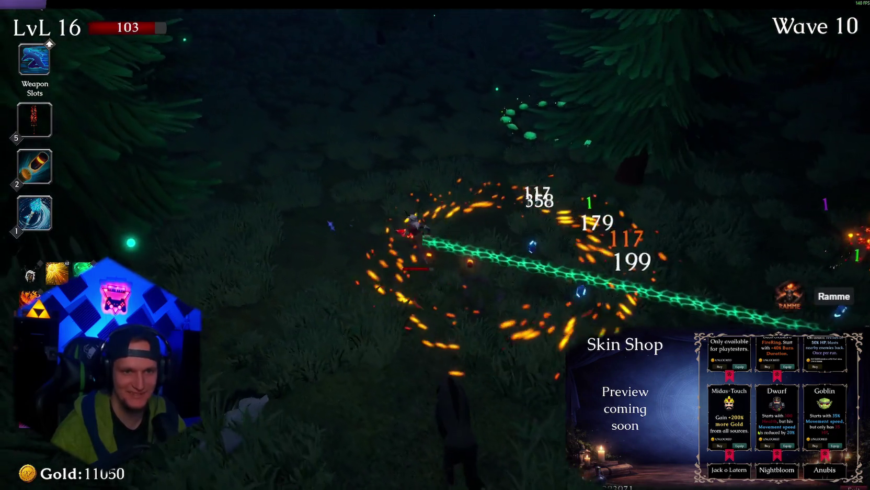
Keep moving past the mushrooms and dodging enemies until wave 11's AshenPact reward appears
{"action": "key", "text": "w"}
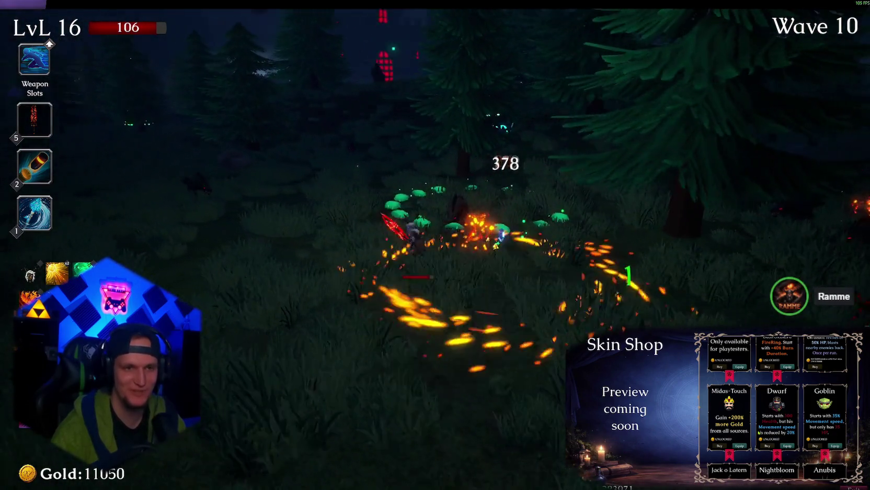
{"action": "key", "text": "w"}
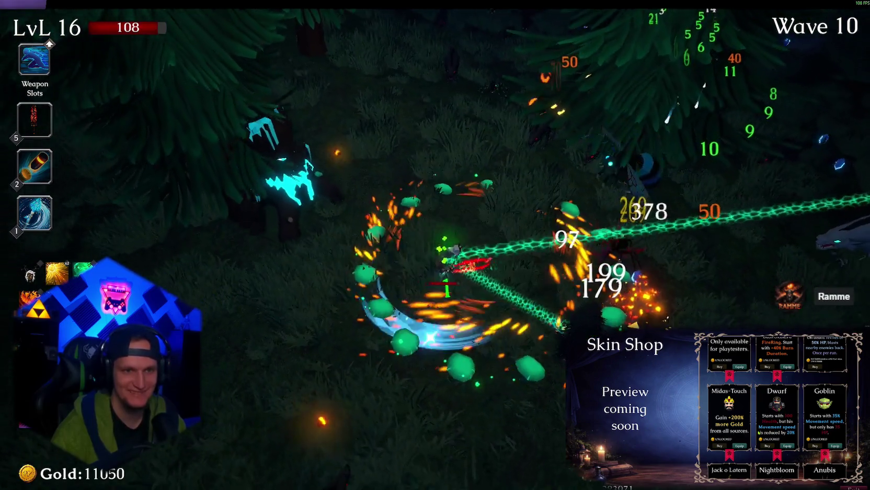
{"action": "key", "text": "w"}
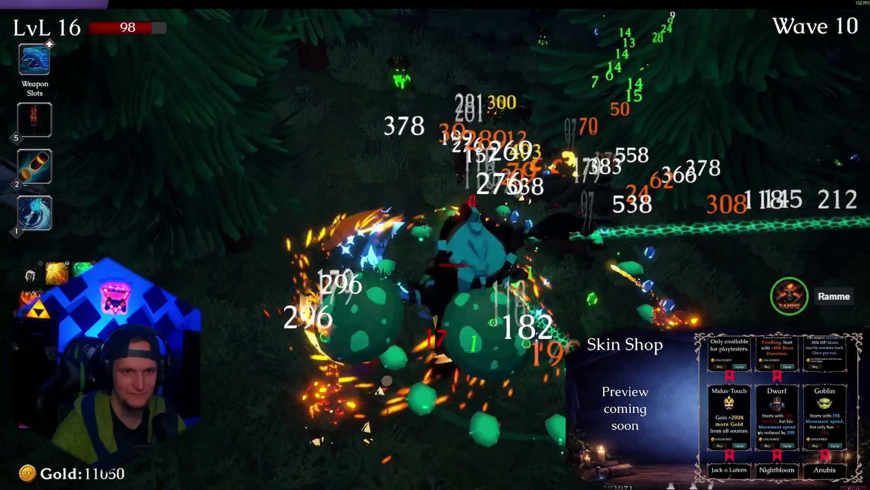
{"action": "key", "text": "a"}
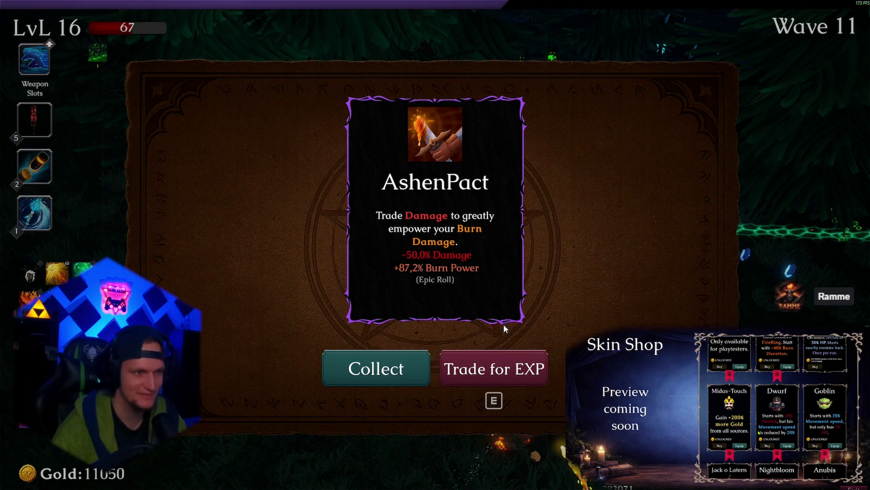
Trade AshenPact for EXP, take Frozen Heart and Grenade Launcher, then pick from the next offer
{"action": "key", "text": "e"}
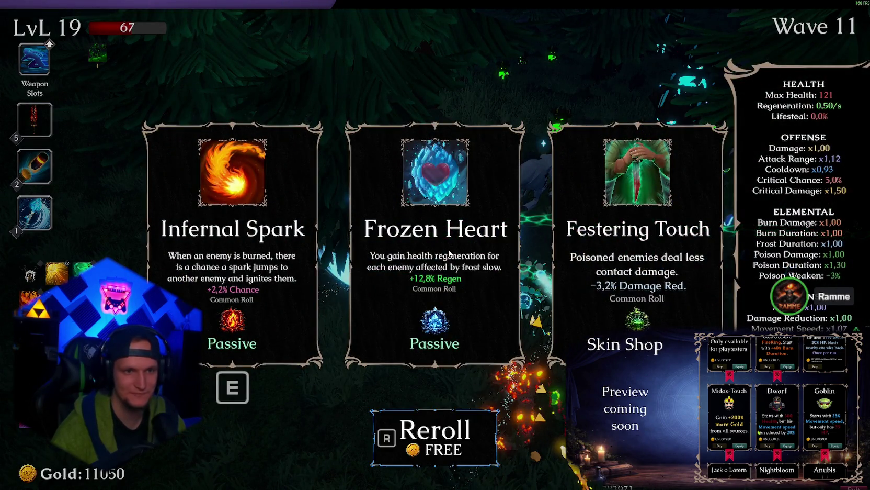
{"action": "left_click", "coordinate": [448, 253]}
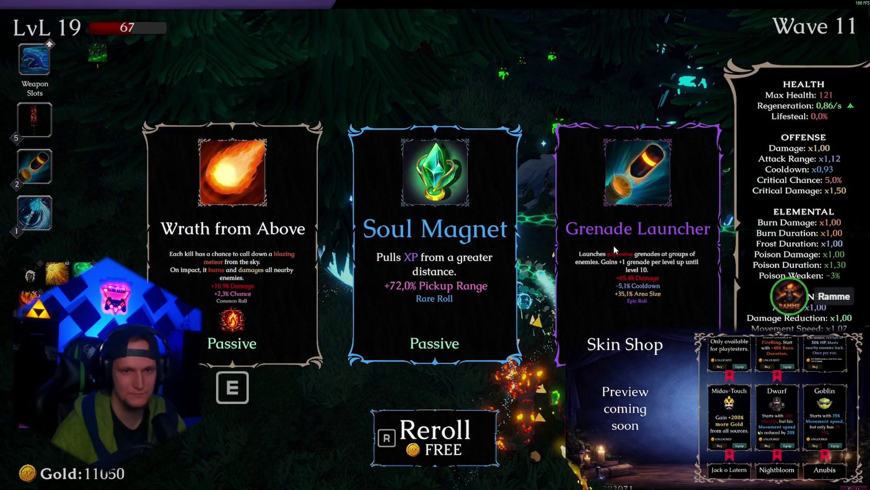
{"action": "left_click", "coordinate": [615, 249]}
{"action": "left_click", "coordinate": [624, 256]}
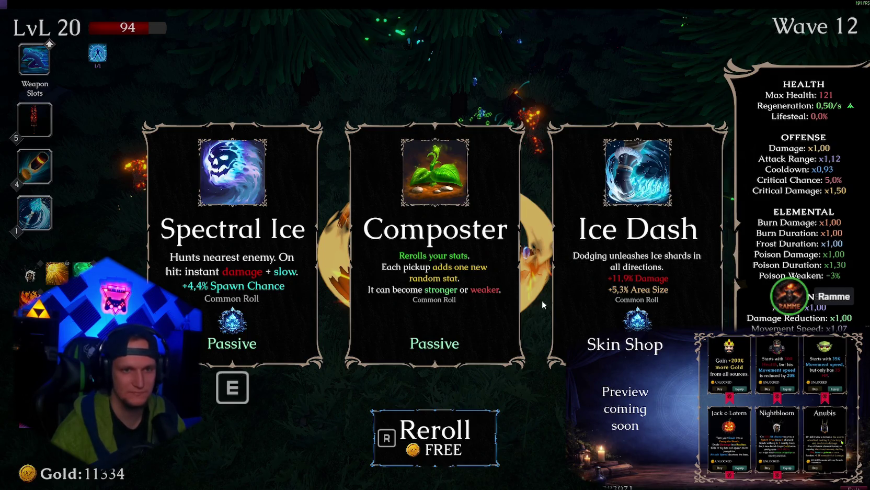
Reroll the upgrade choices, then take Ice Barrier and Blessed Aura
{"action": "key", "text": "r"}
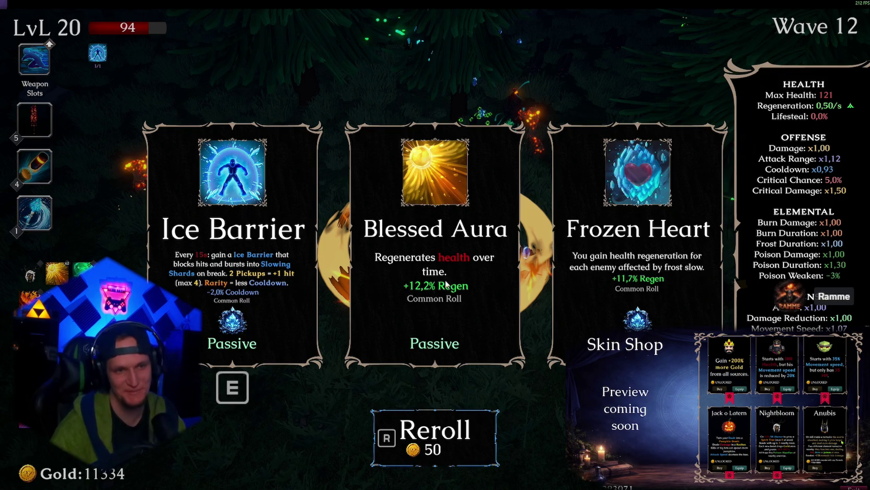
{"action": "key", "text": "e"}
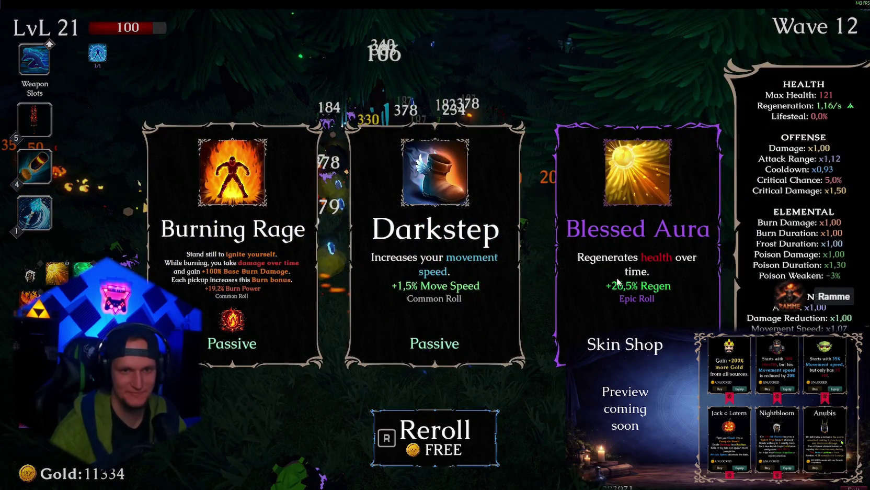
{"action": "left_click", "coordinate": [618, 282]}
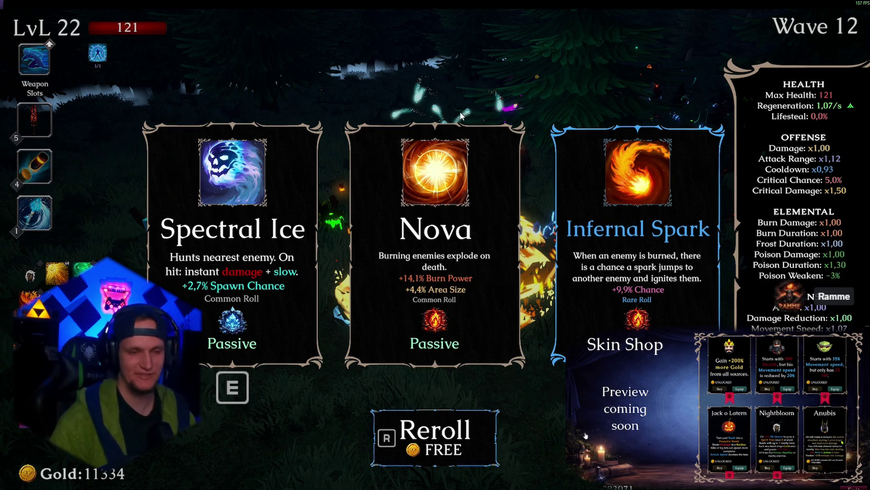
Take the Nova burn-explosion upgrade and fight leftward through the forest in wave 12
{"action": "left_click", "coordinate": [477, 235]}
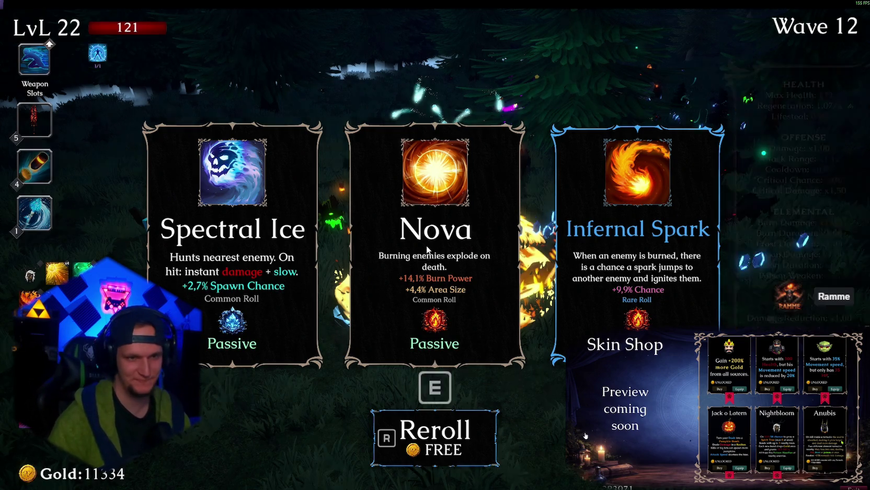
{"action": "key", "text": "a"}
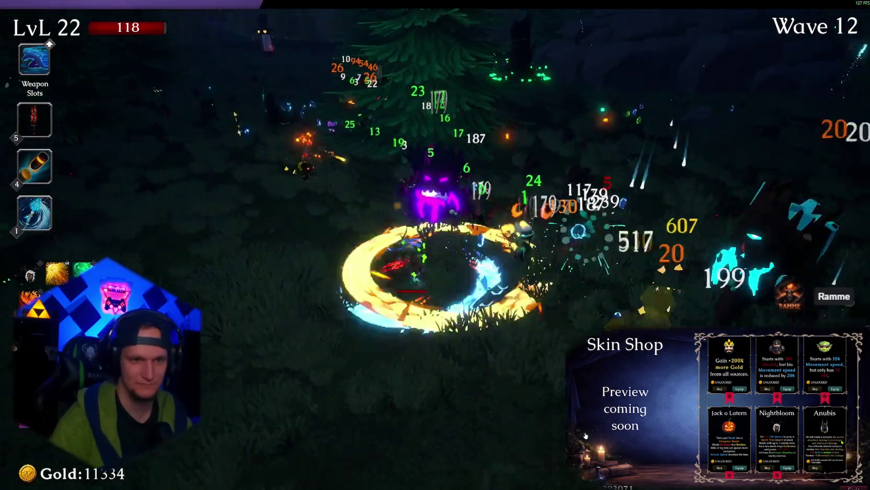
{"action": "key", "text": "w"}
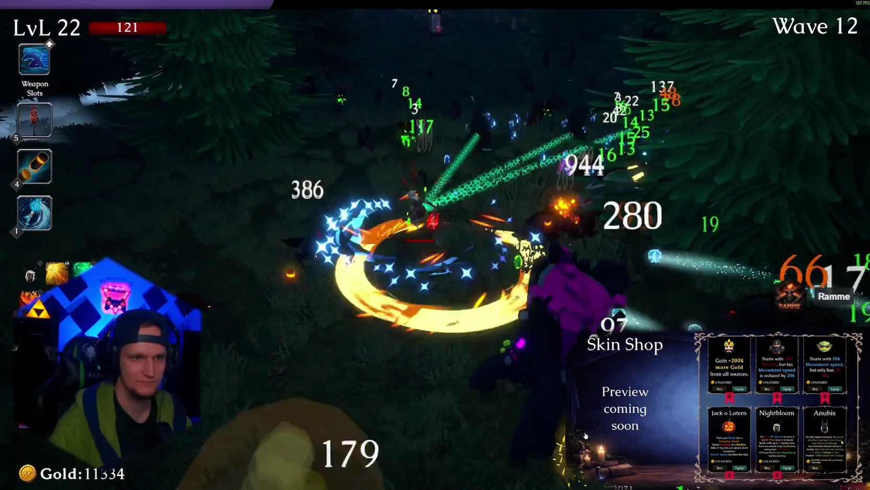
{"action": "key", "text": "a"}
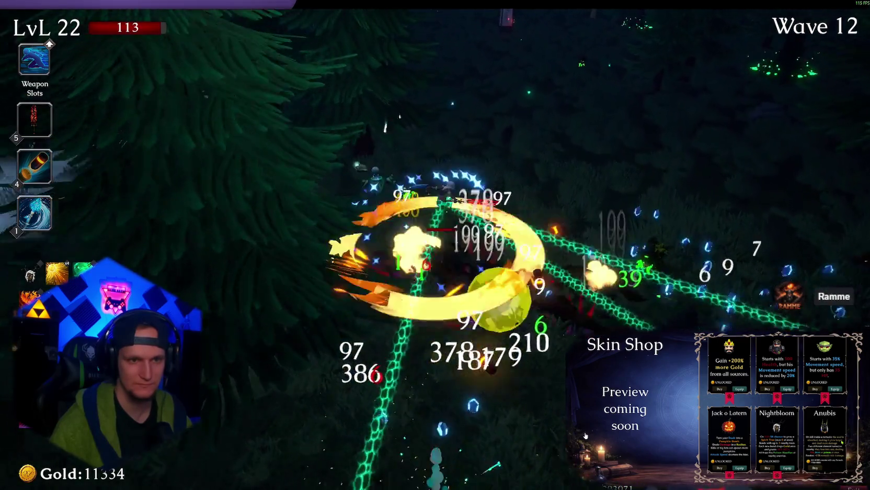
{"action": "key", "text": "a"}
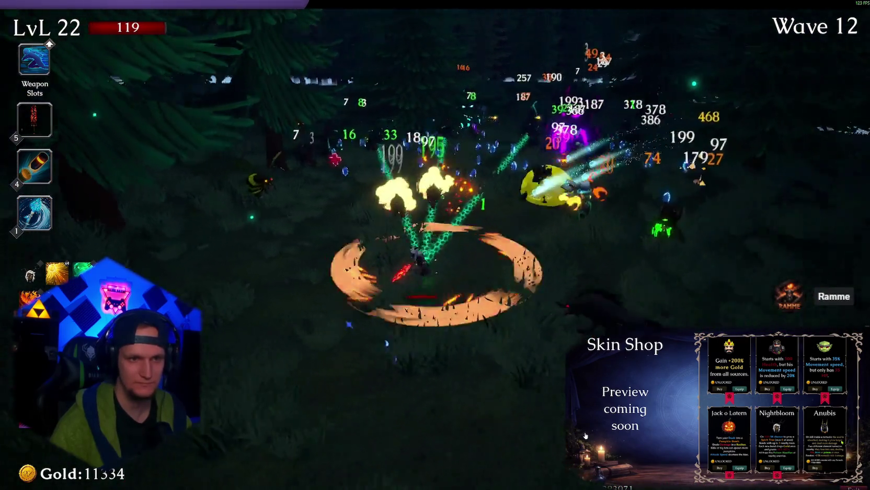
{"action": "key", "text": "w"}
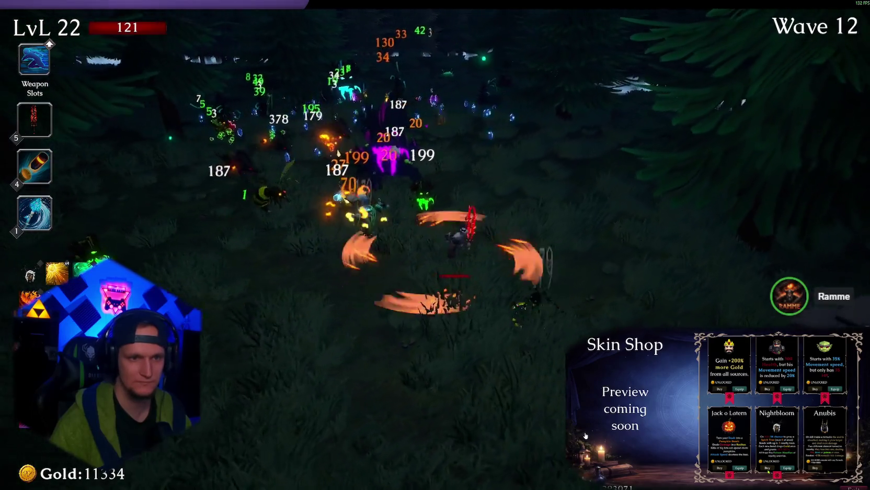
{"action": "key", "text": "s"}
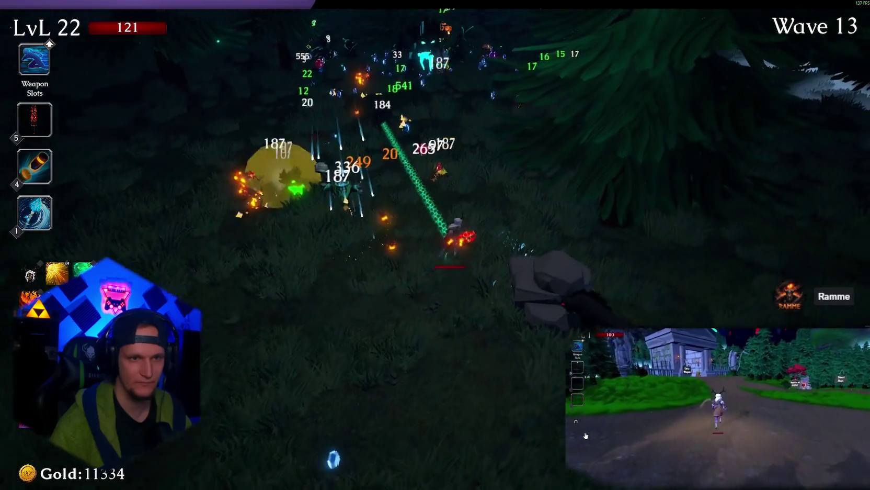
Keep dodging across the field in wave 13, gathering gold until the level 23 choice appears
{"action": "key", "text": "space"}
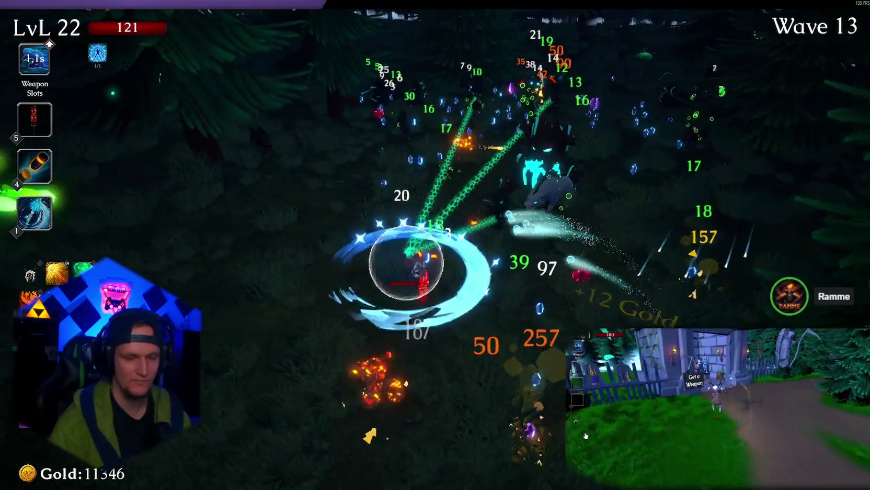
{"action": "key", "text": "a"}
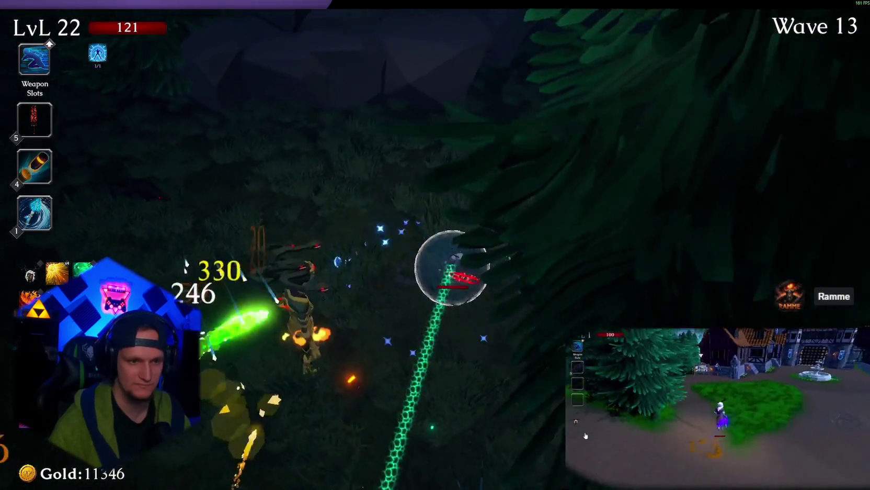
{"action": "key", "text": "w"}
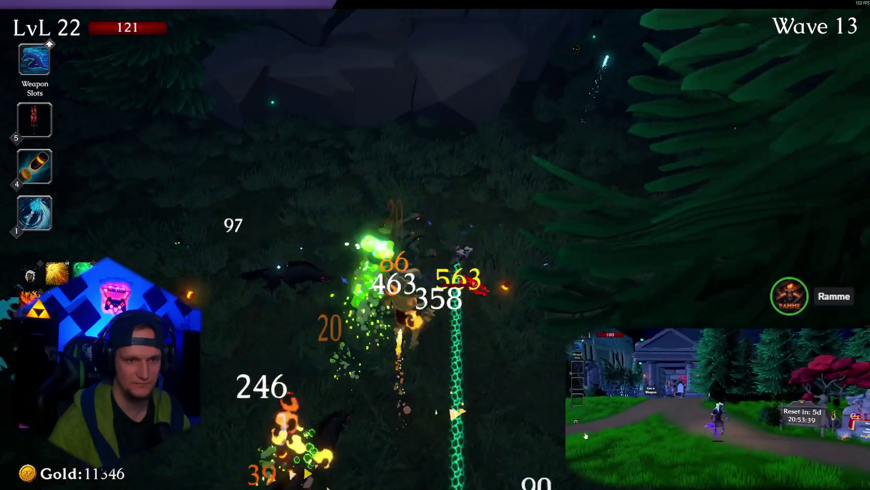
{"action": "key", "text": "d"}
{"action": "key", "text": "a"}
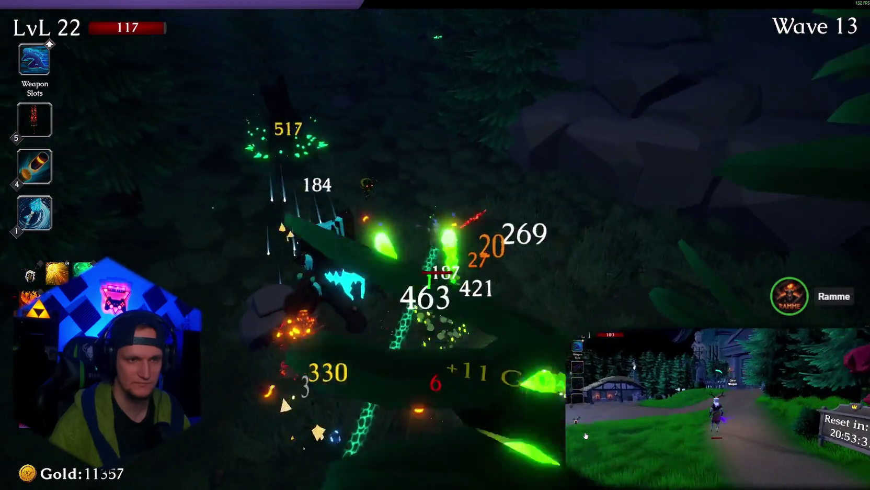
{"action": "key", "text": "d"}
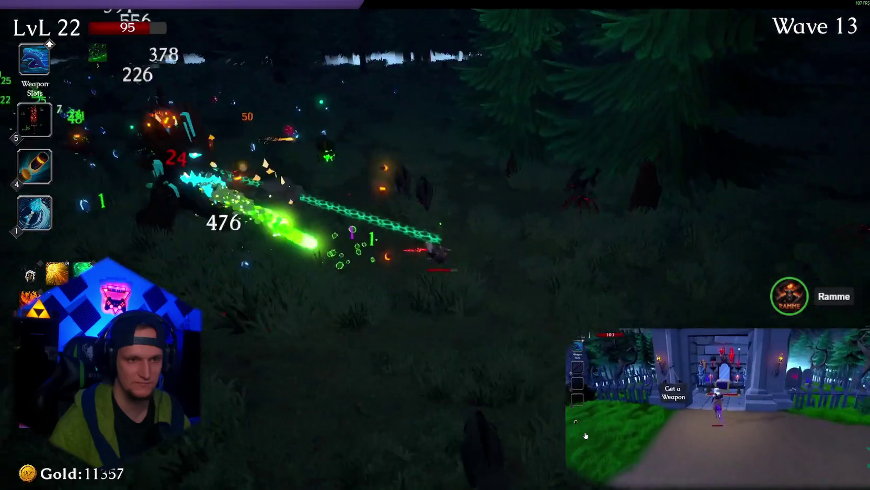
{"action": "key", "text": "w"}
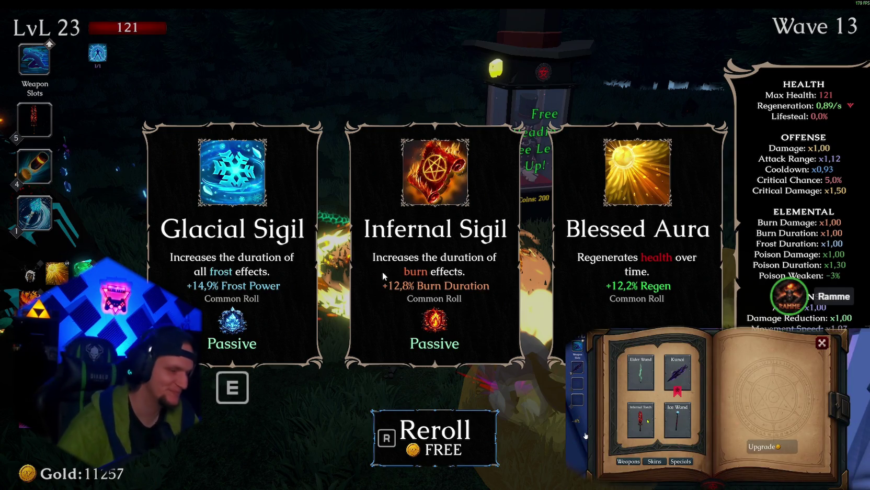
Take Blessed Aura and move past the Wind Runner shrine into a tree-lined area
{"action": "left_click", "coordinate": [625, 262]}
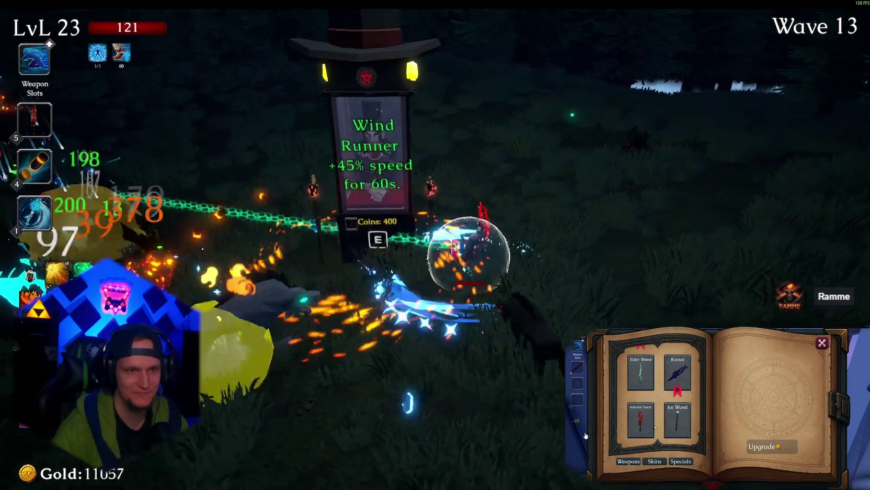
{"action": "key", "text": "a"}
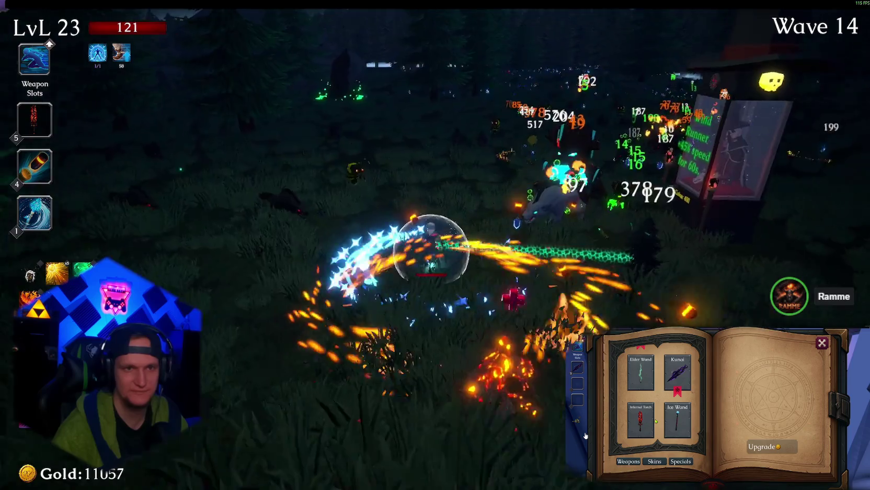
{"action": "key", "text": "a"}
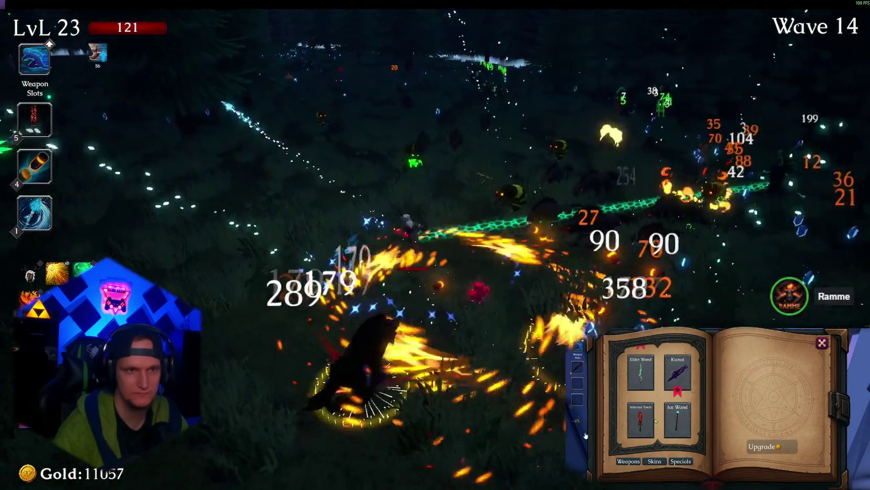
{"action": "key", "text": "a"}
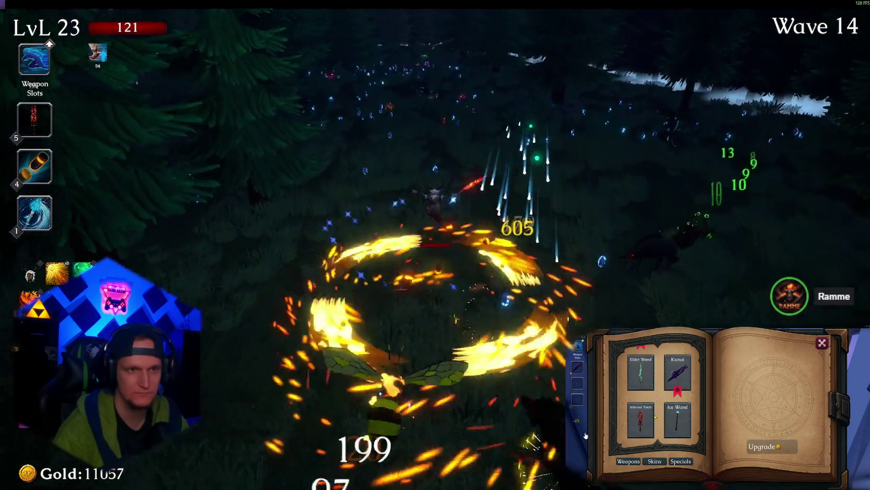
Keep fighting through wave 14, collecting gold and experience until level 24
{"action": "key", "text": "a"}
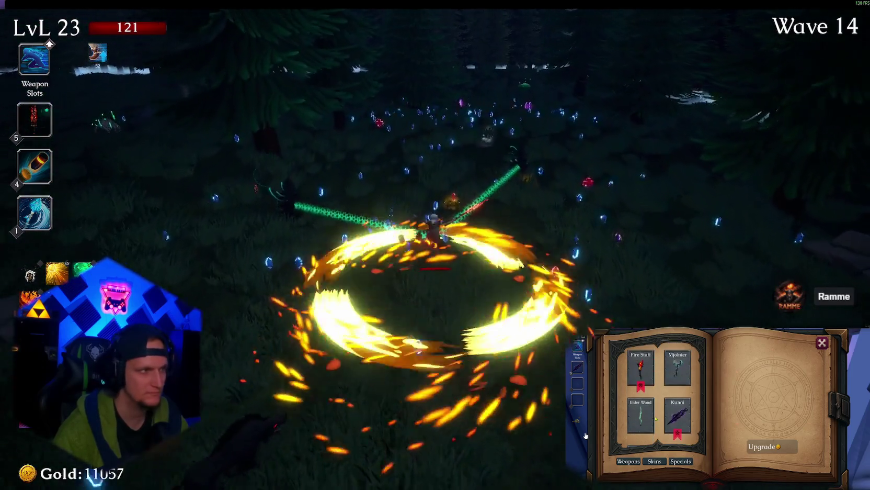
{"action": "key", "text": "w"}
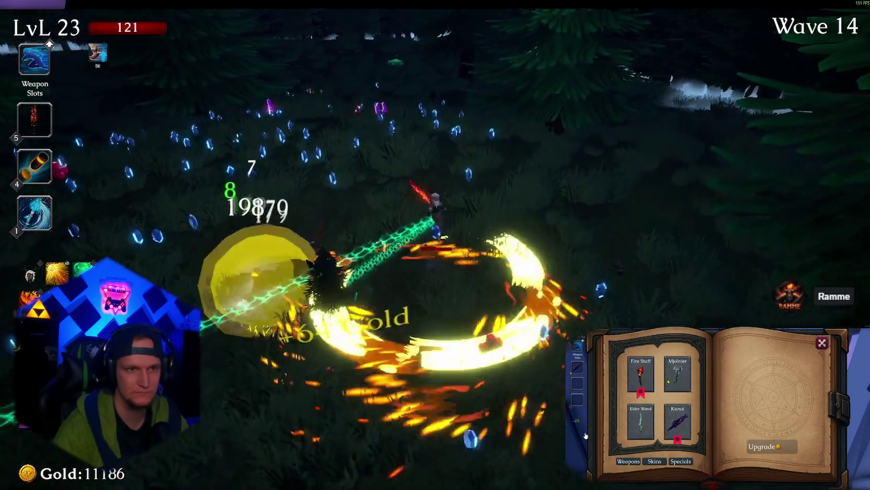
{"action": "key", "text": "w"}
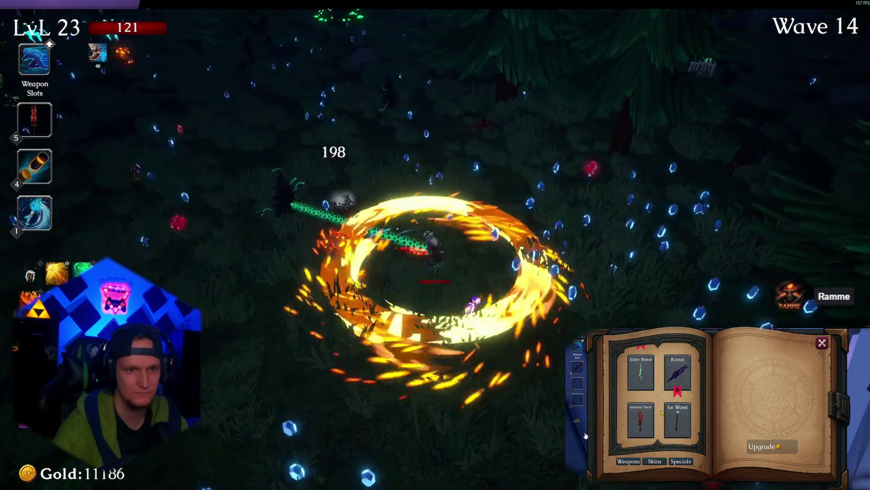
{"action": "key", "text": "w"}
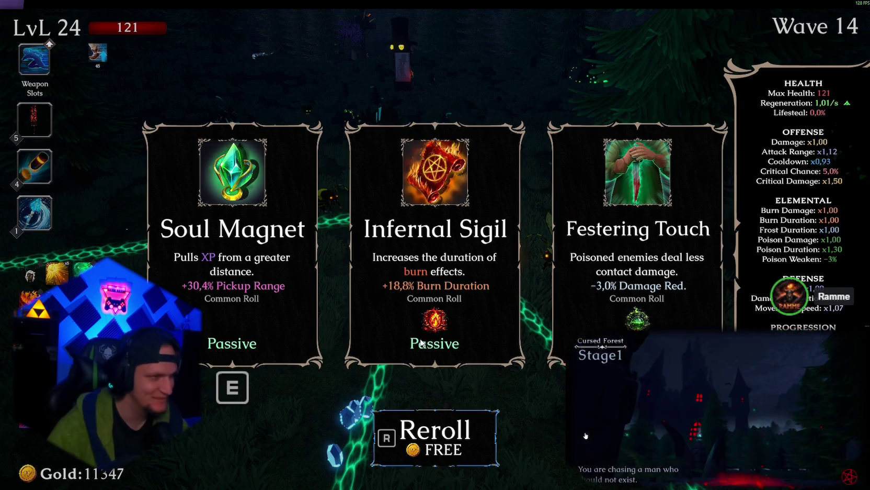
Take the Infernal Sigil burn-duration upgrade and fight on until dying at wave 15 with 940 kills
{"action": "left_click", "coordinate": [479, 297]}
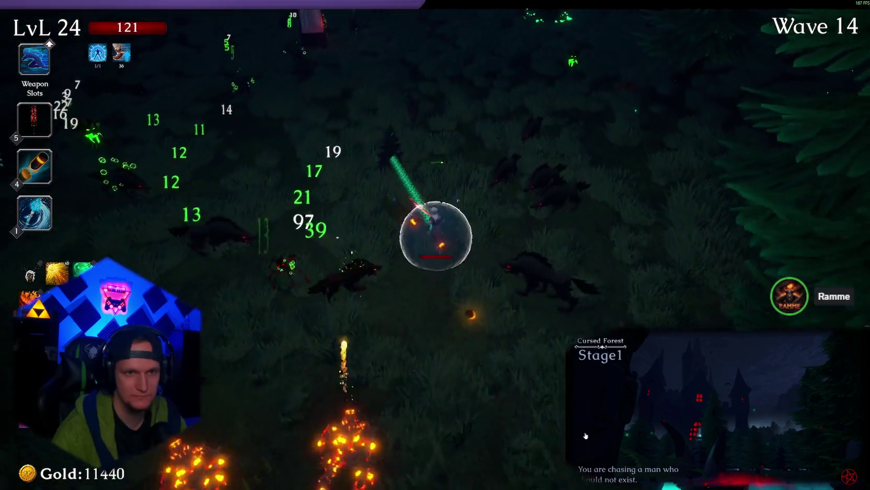
{"action": "key", "text": "w"}
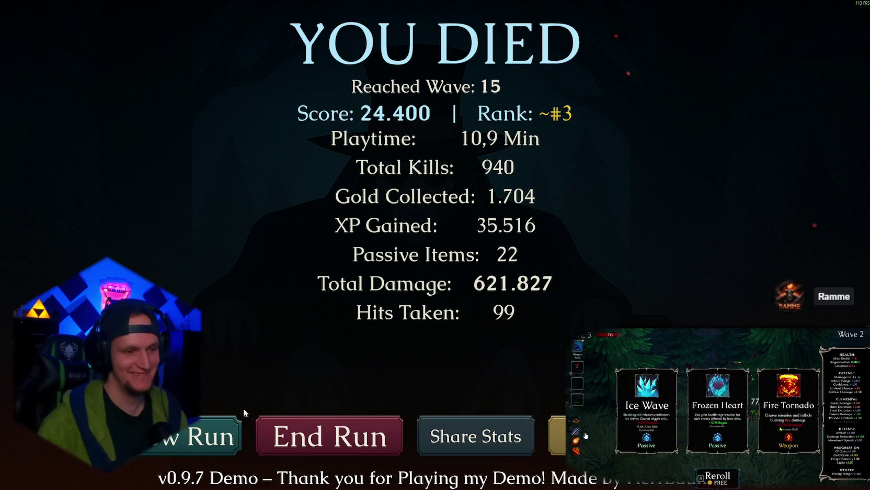
End the run, return to the hub, and check the global leaderboard at the notice board
{"action": "left_click", "coordinate": [320, 440]}
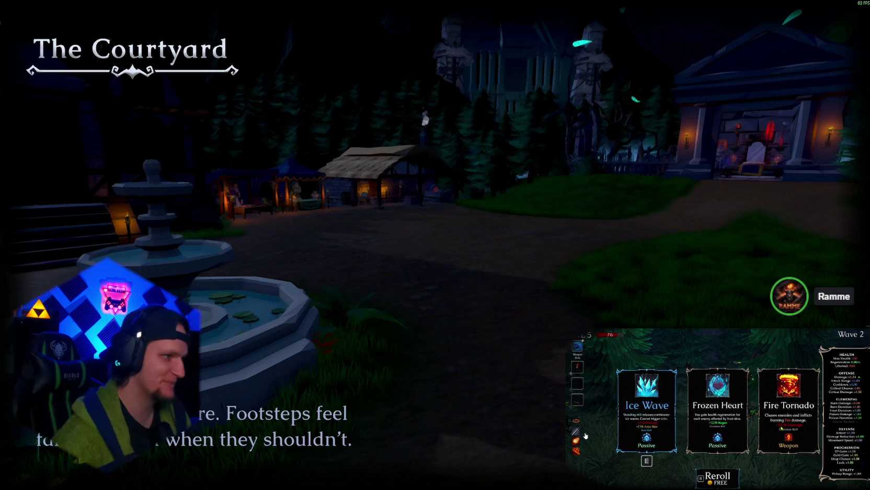
{"action": "left_click", "coordinate": [600, 172]}
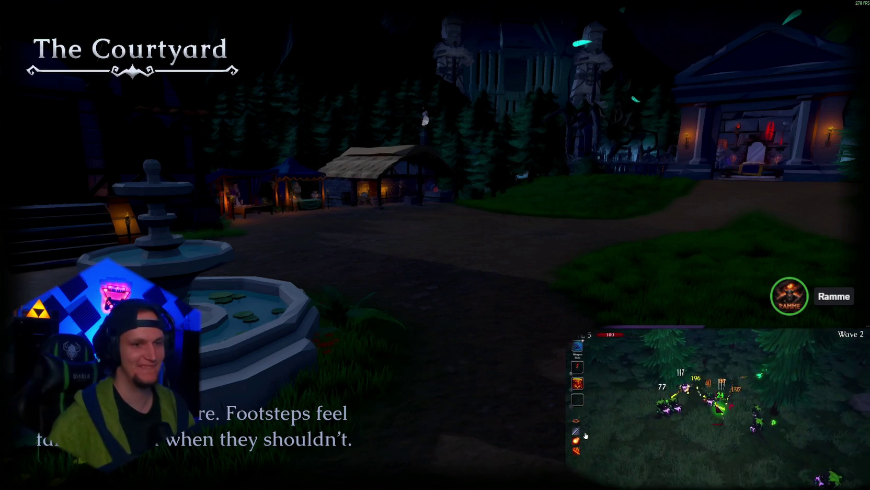
{"action": "key", "text": "w"}
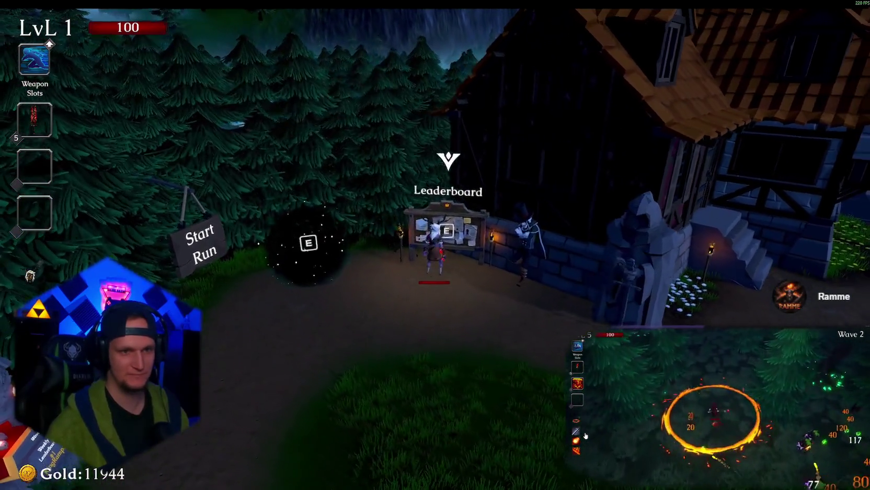
{"action": "key", "text": "e"}
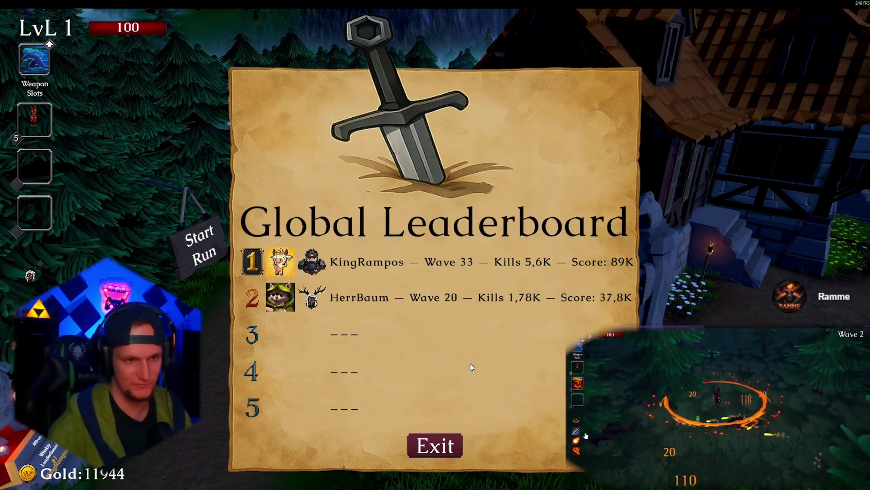
{"action": "left_click", "coordinate": [450, 447]}
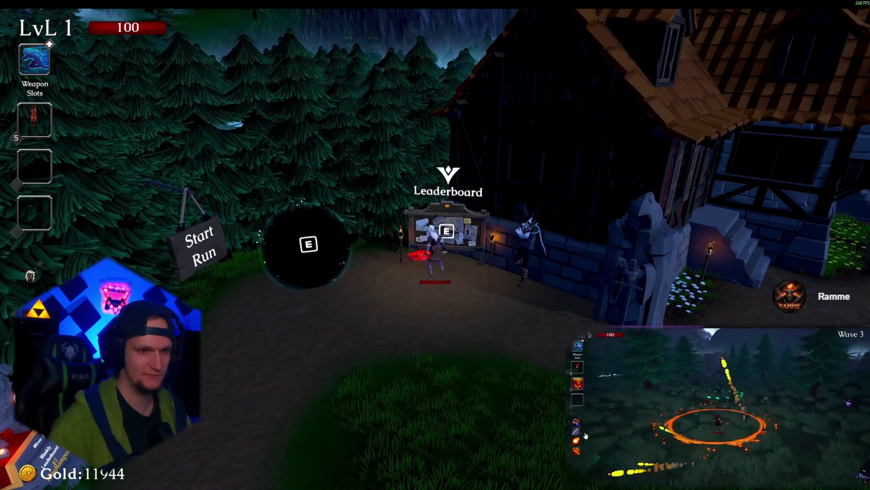
Walk from the notice board along the path to the Get a Weapon building
{"action": "key", "text": "s"}
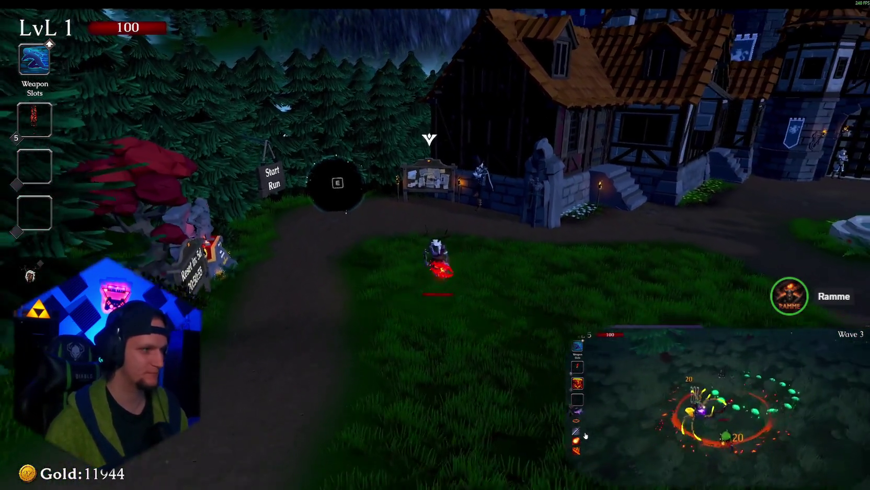
{"action": "key", "text": "a"}
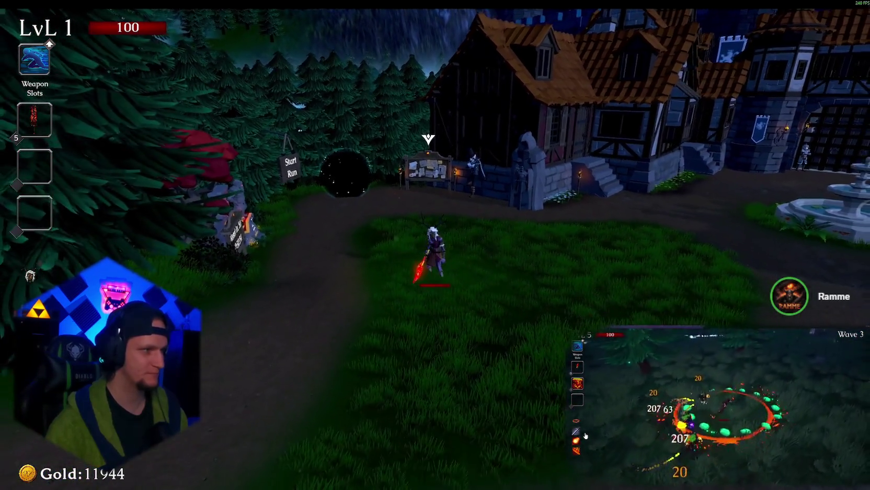
{"action": "key", "text": "w"}
{"action": "key", "text": "w"}
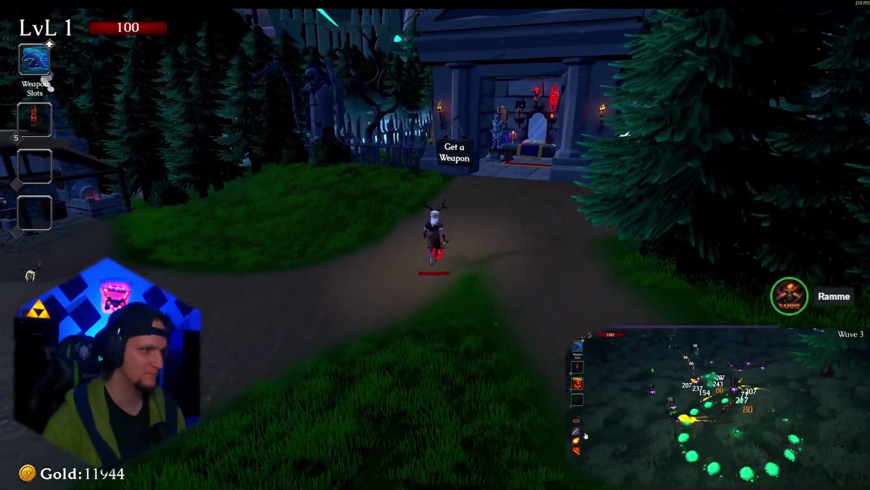
{"action": "key", "text": "w"}
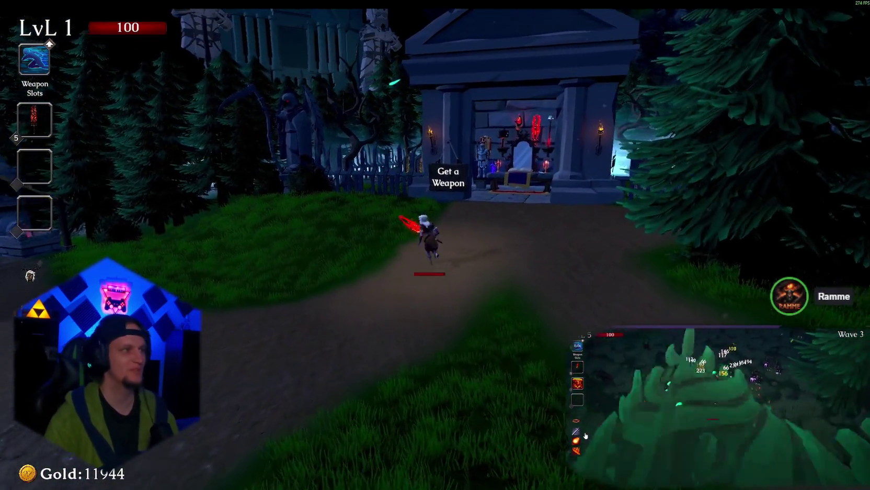
In the weapon book, pick the Kunai for the first weapon slot and close the book
{"action": "key", "text": "e"}
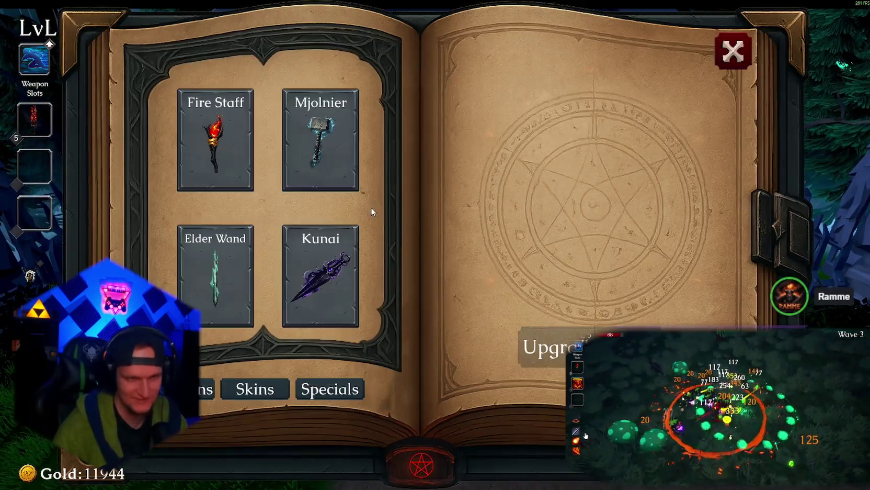
{"action": "scroll", "coordinate": [337, 237], "scroll_direction": "down", "scroll_amount": 1}
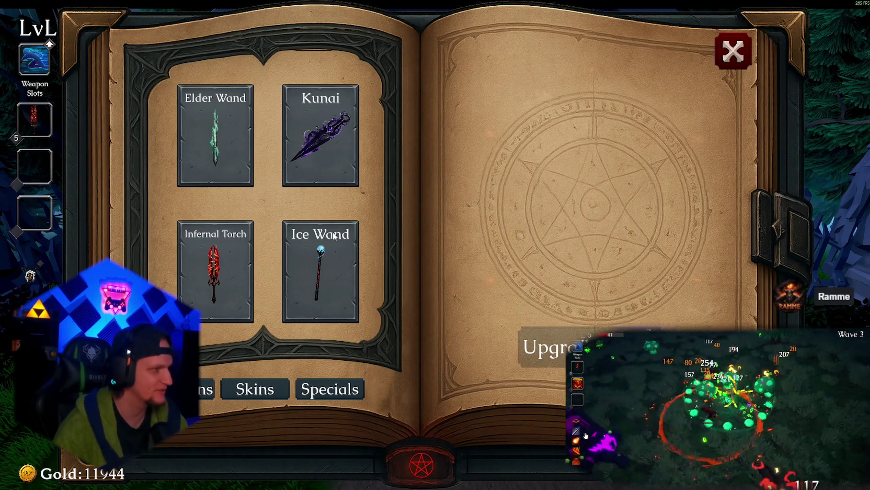
{"action": "scroll", "coordinate": [231, 237], "scroll_direction": "up", "scroll_amount": 1}
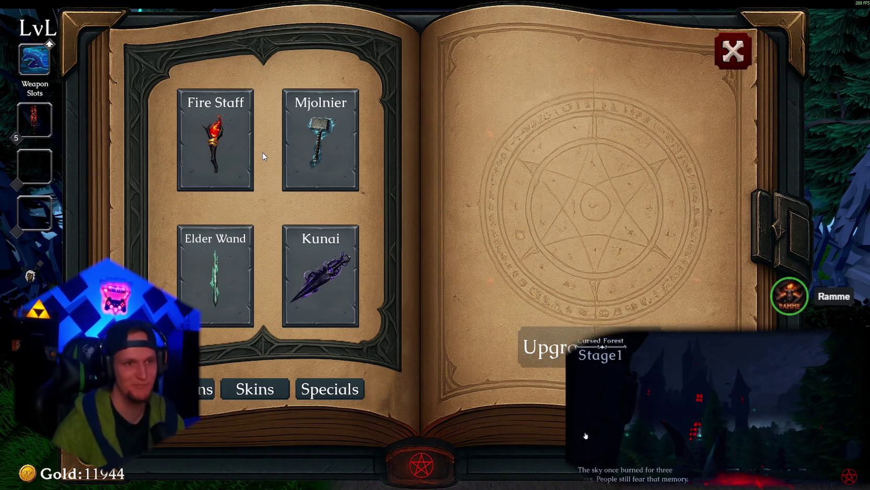
{"action": "scroll", "coordinate": [318, 212], "scroll_direction": "down", "scroll_amount": 1}
{"action": "scroll", "coordinate": [307, 233], "scroll_direction": "up", "scroll_amount": 1}
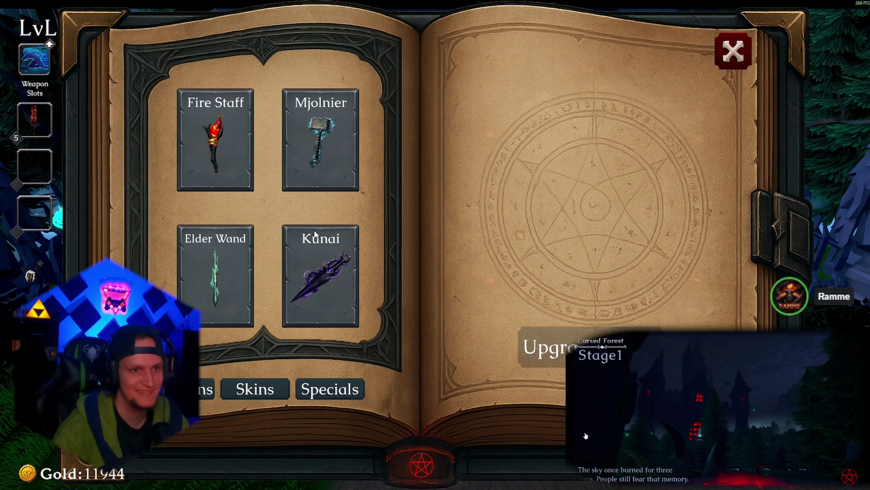
{"action": "scroll", "coordinate": [307, 226], "scroll_direction": "down", "scroll_amount": 1}
{"action": "left_click", "coordinate": [320, 131]}
{"action": "left_click", "coordinate": [733, 51]}
Run to the market stall and browse the skin shop without buying anything
{"action": "key", "text": "s"}
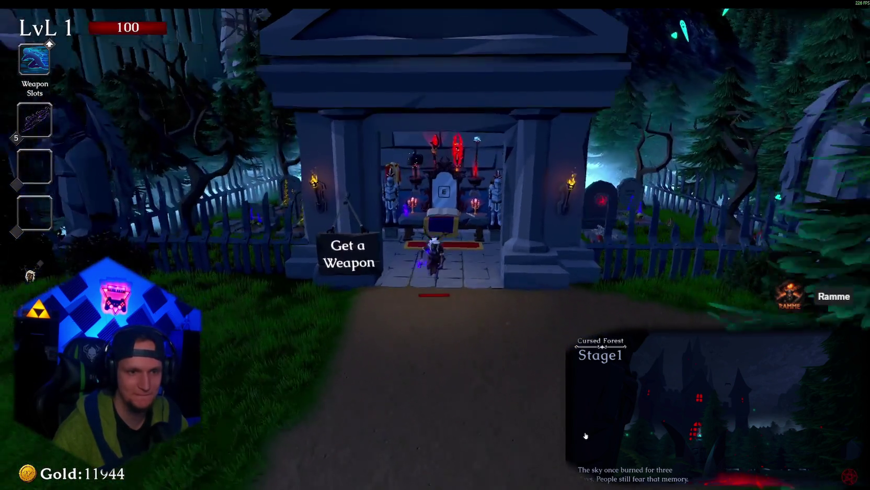
{"action": "key", "text": "w"}
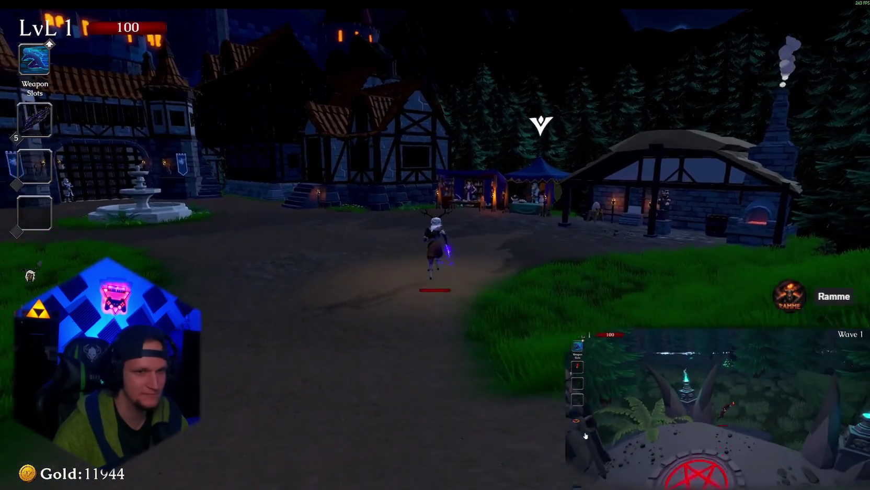
{"action": "key", "text": "e"}
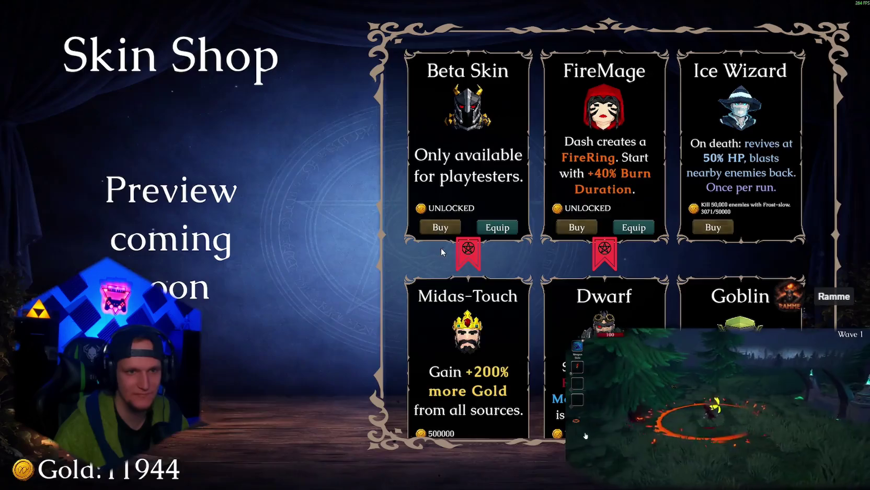
{"action": "scroll", "coordinate": [601, 240], "scroll_direction": "down", "scroll_amount": 2}
{"action": "key", "text": "Escape"}
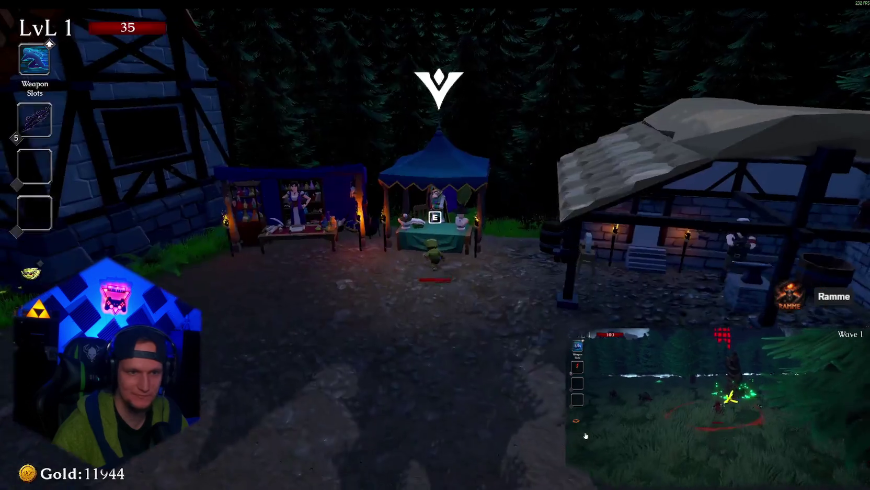
Go back to the weapon crypt and equip Mjolnier in place of the Kunai
{"action": "key", "text": "w"}
{"action": "key", "text": "w"}
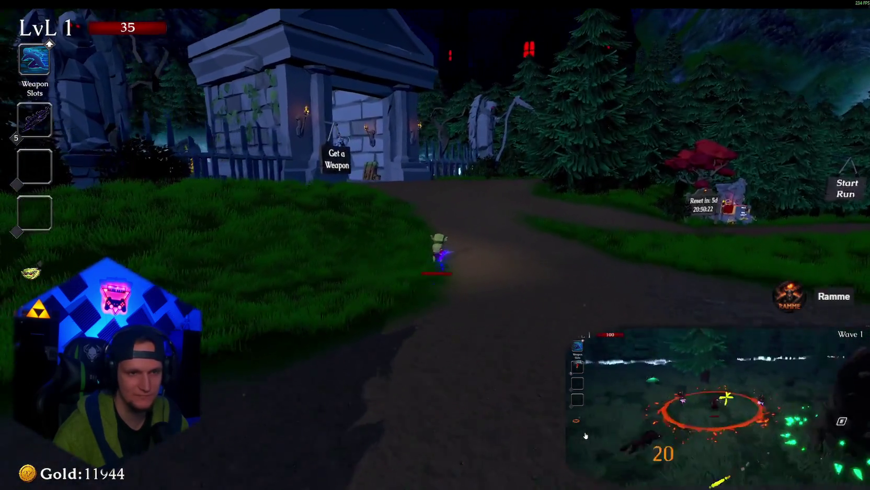
{"action": "key", "text": "e"}
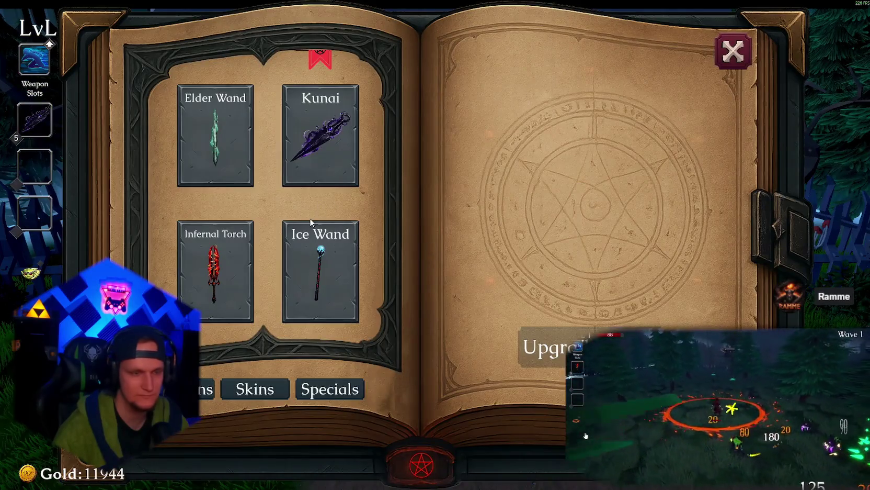
{"action": "scroll", "coordinate": [233, 206], "scroll_direction": "up", "scroll_amount": 1}
{"action": "scroll", "coordinate": [281, 223], "scroll_direction": "down", "scroll_amount": 1}
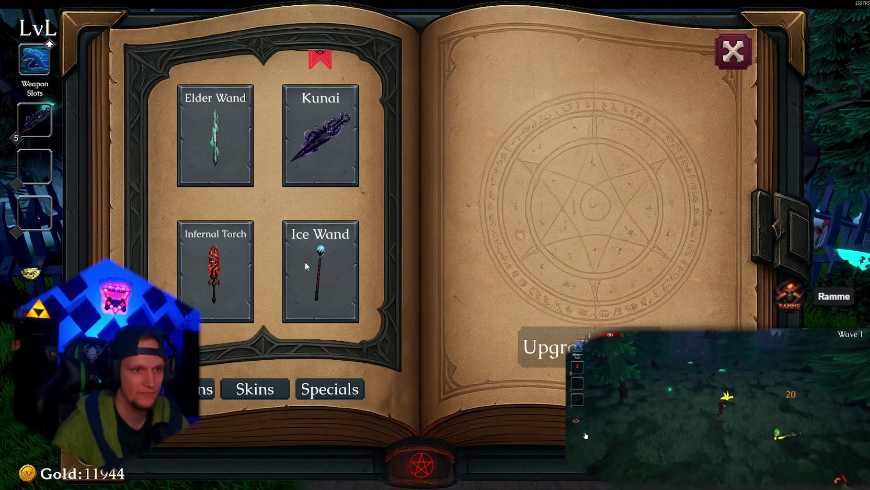
{"action": "scroll", "coordinate": [306, 261], "scroll_direction": "up", "scroll_amount": 1}
{"action": "left_click", "coordinate": [323, 123]}
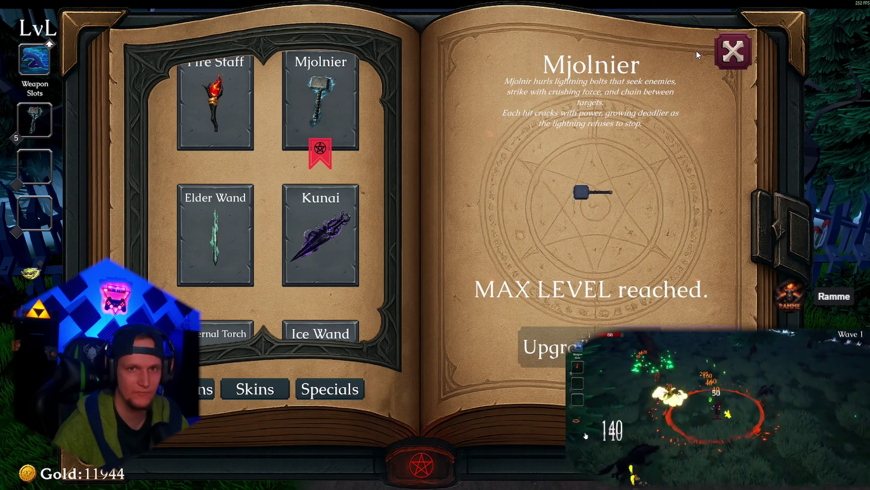
{"action": "left_click", "coordinate": [721, 51]}
Enter the Start Run portal to begin Cursed Forest Stage 1 with Mjolnier
{"action": "key", "text": "s"}
{"action": "key", "text": "w"}
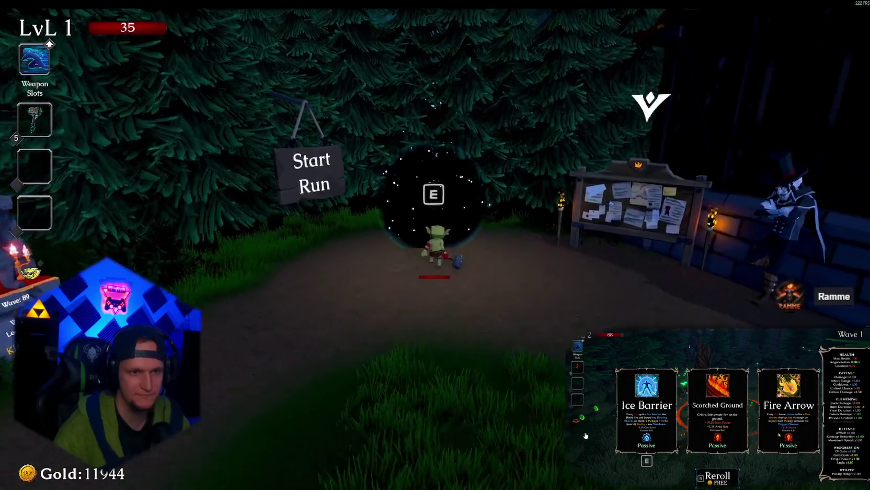
{"action": "key", "text": "e"}
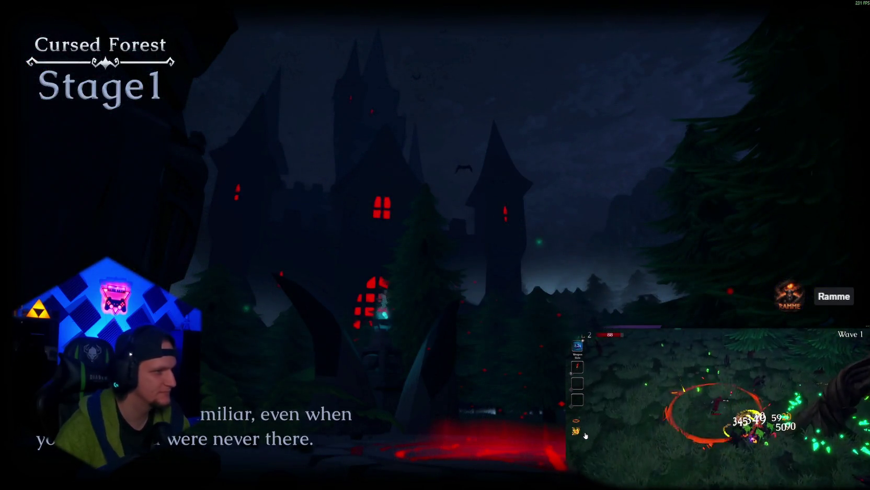